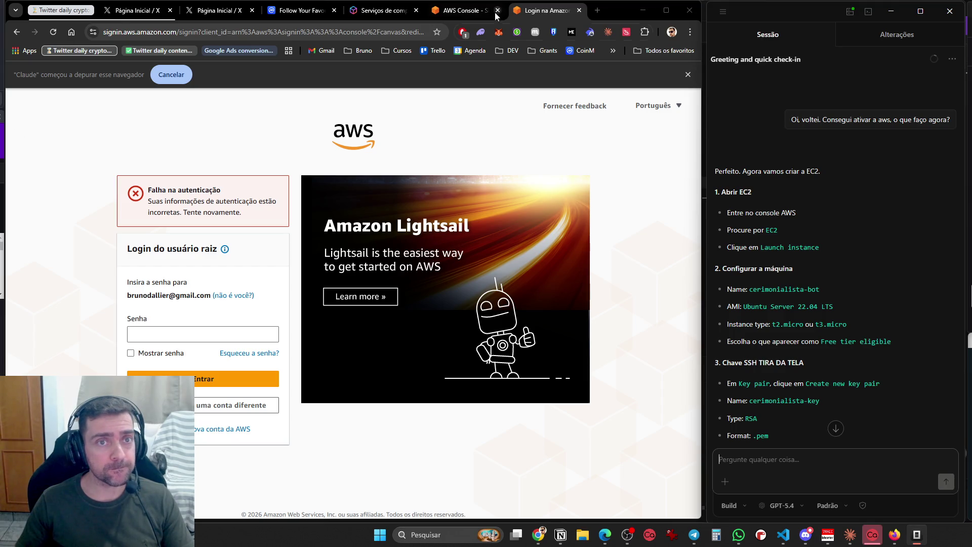
Step: Search Google for 'aws' and open the sponsored AWS free-tier page
left_click(303, 38)
type("aws")
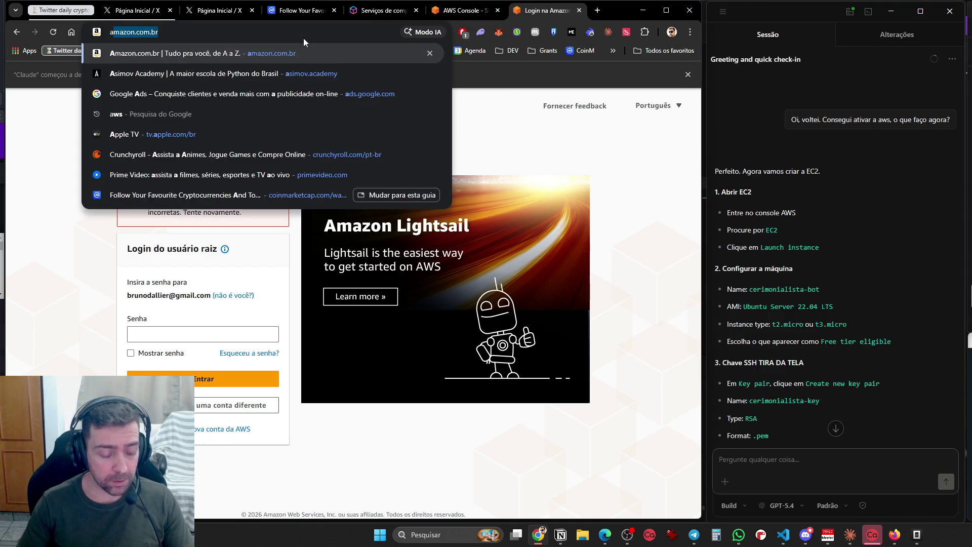
key("Return")
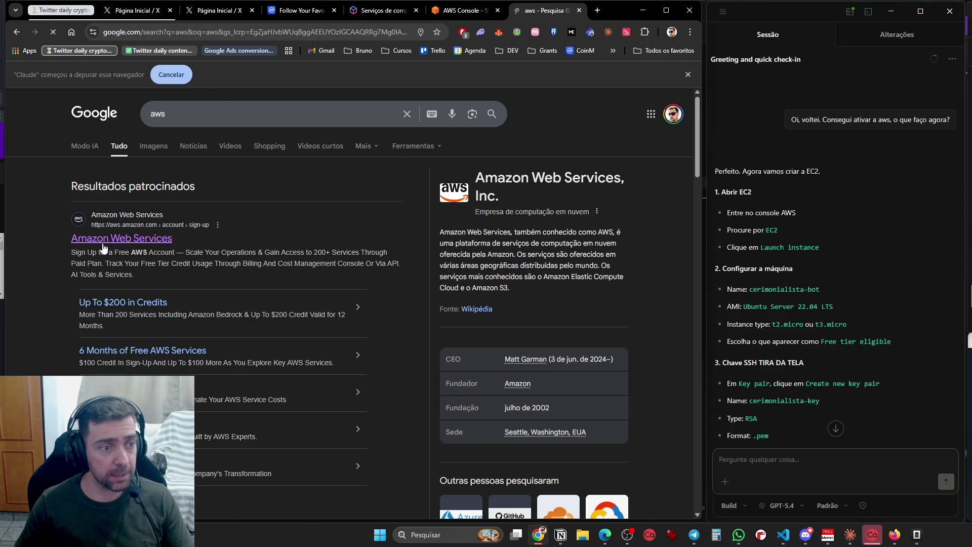
left_click(317, 240)
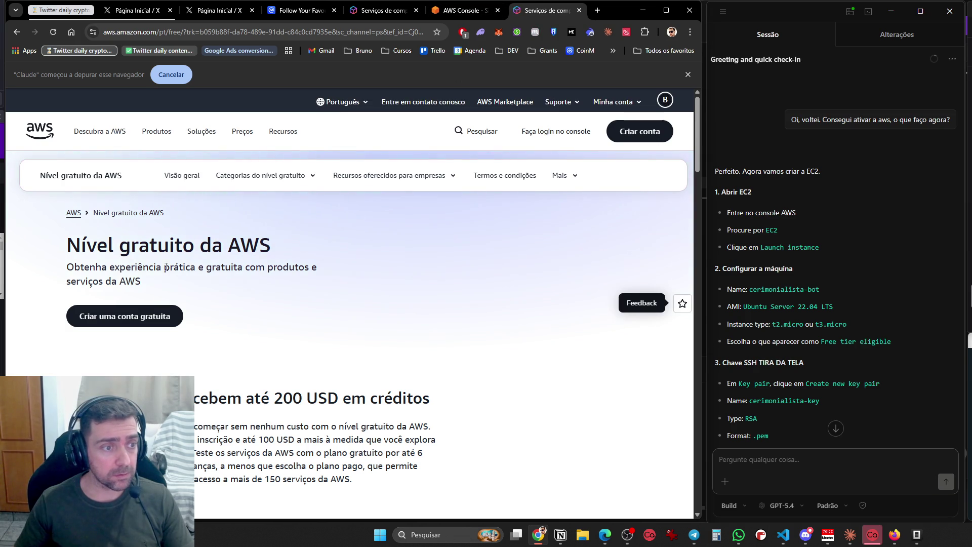
Step: Open the AWS Management Console in a new tab from the Minha conta menu
left_click(664, 99)
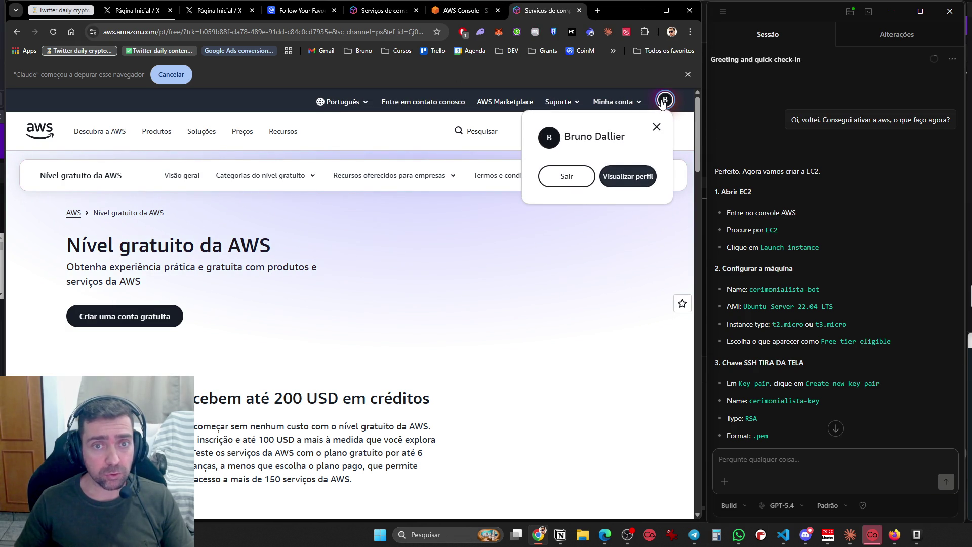
mouse_move(616, 101)
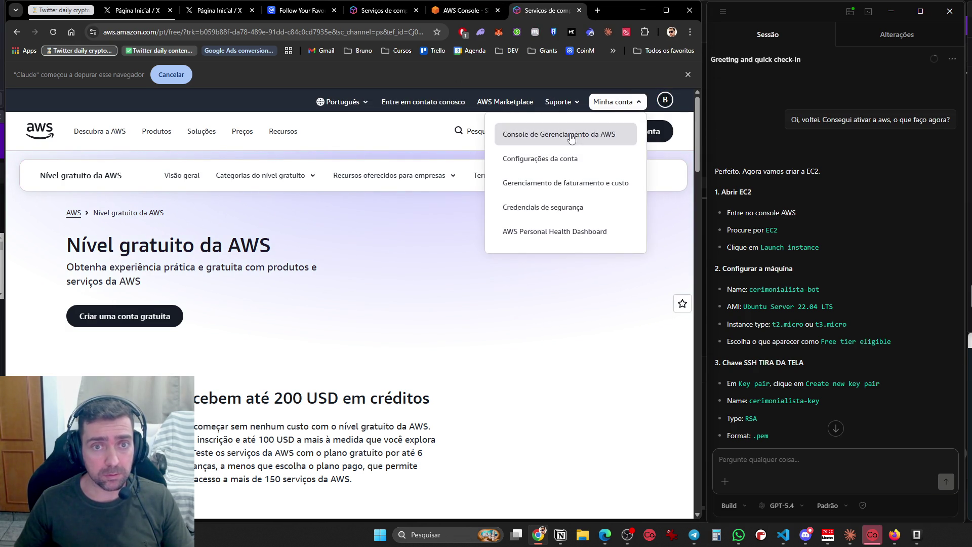
left_click(569, 135)
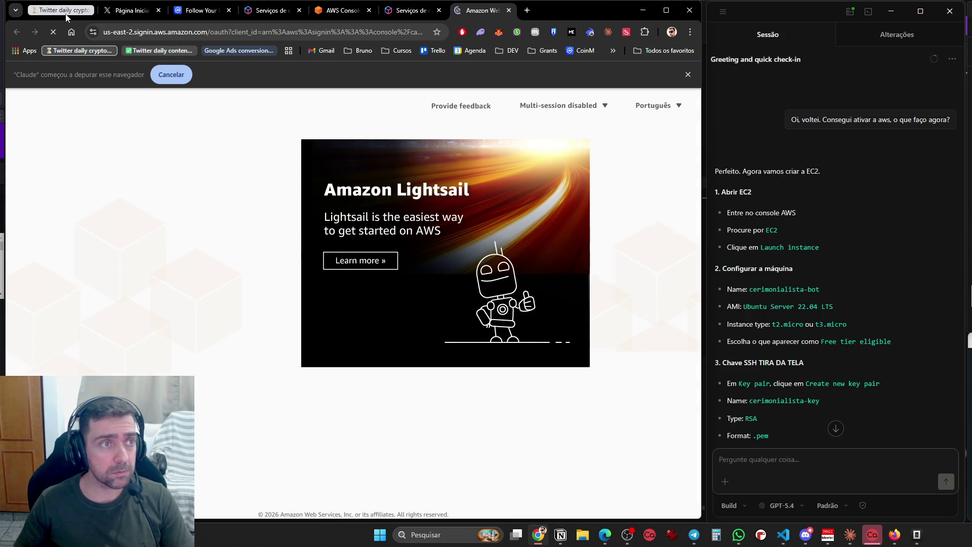
left_click(138, 11)
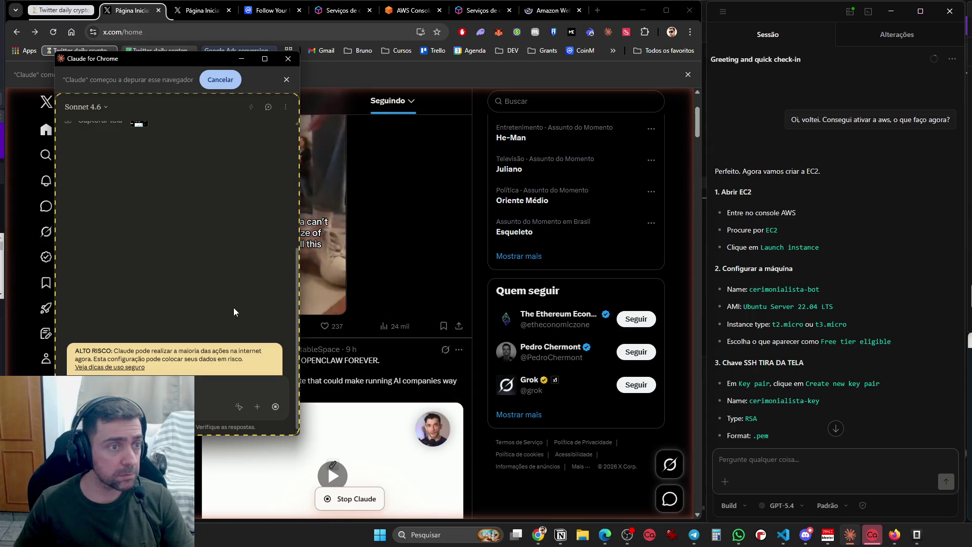
Step: Close both X tabs and the CoinMarketCap tab, then bring up the AWS sign-in tab
scroll(233, 308, "up", 3)
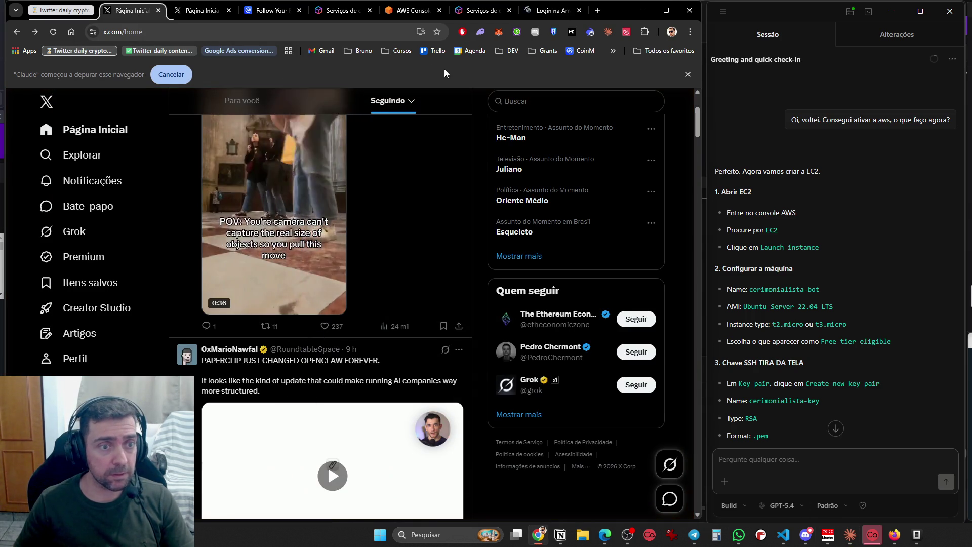
left_click(159, 10)
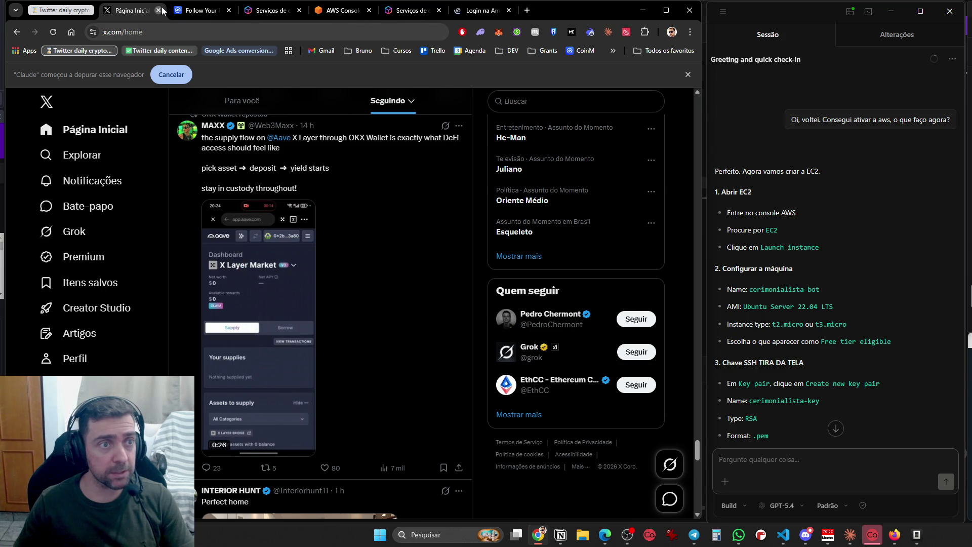
left_click(159, 10)
left_click(159, 10)
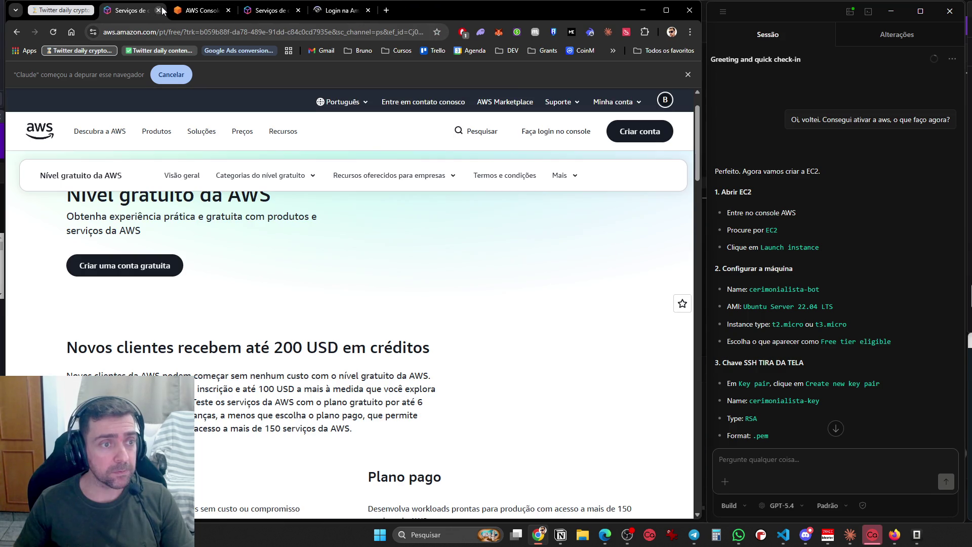
left_click(338, 10)
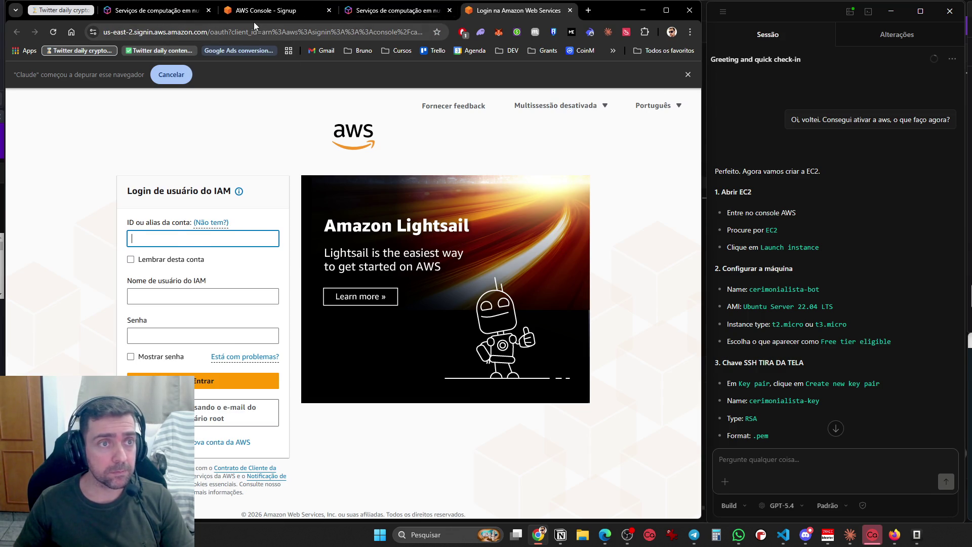
Step: Switch the IAM sign-in page to root-user login and fill in the saved root e-mail
left_click(278, 11)
left_click(502, 11)
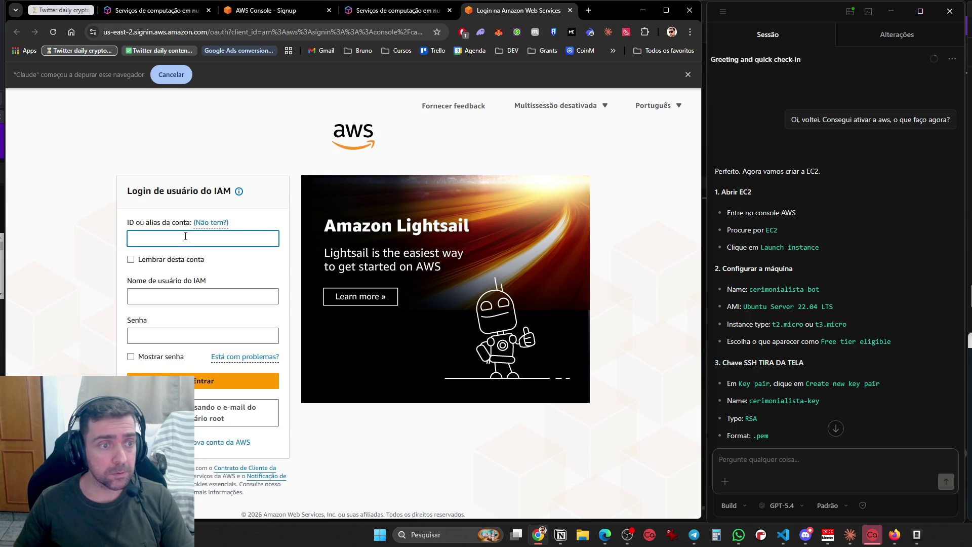
left_click(224, 224)
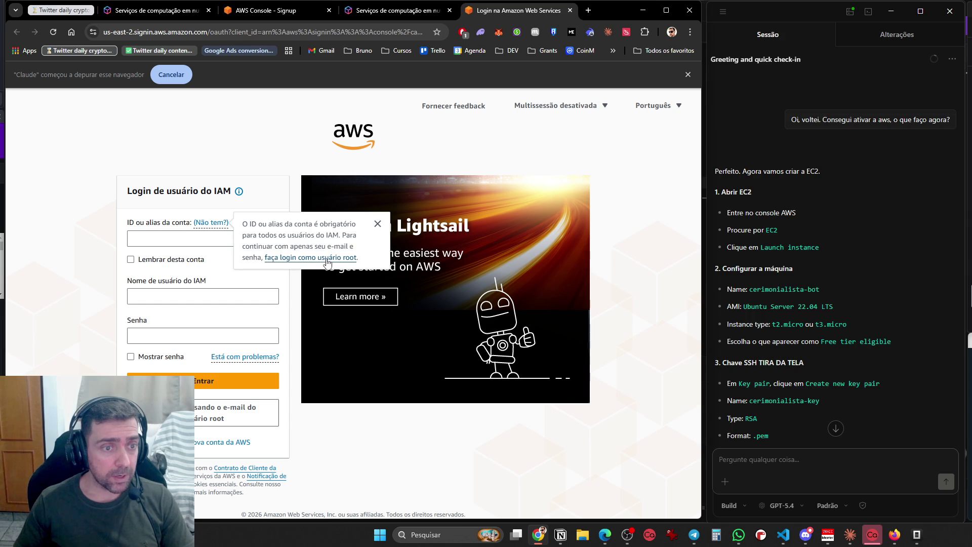
left_click(327, 257)
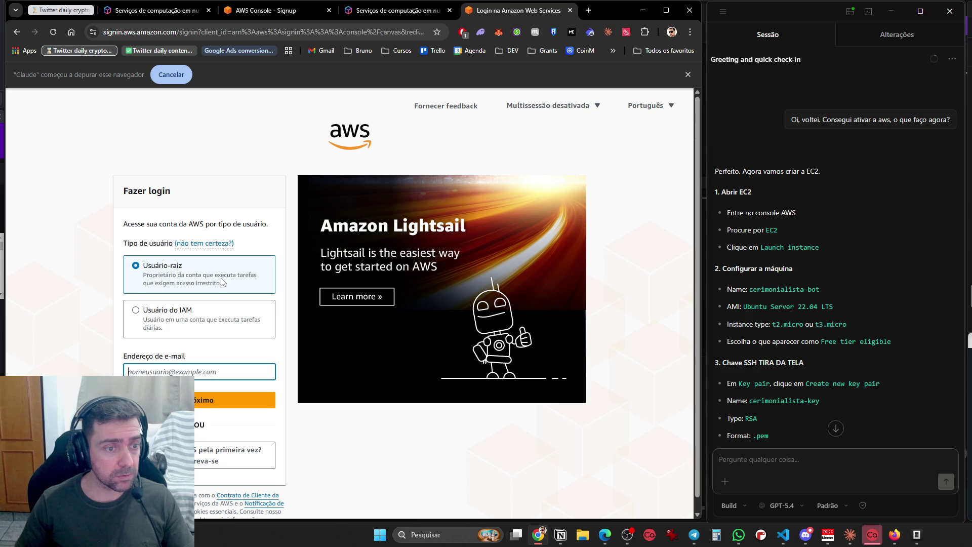
left_click(231, 284)
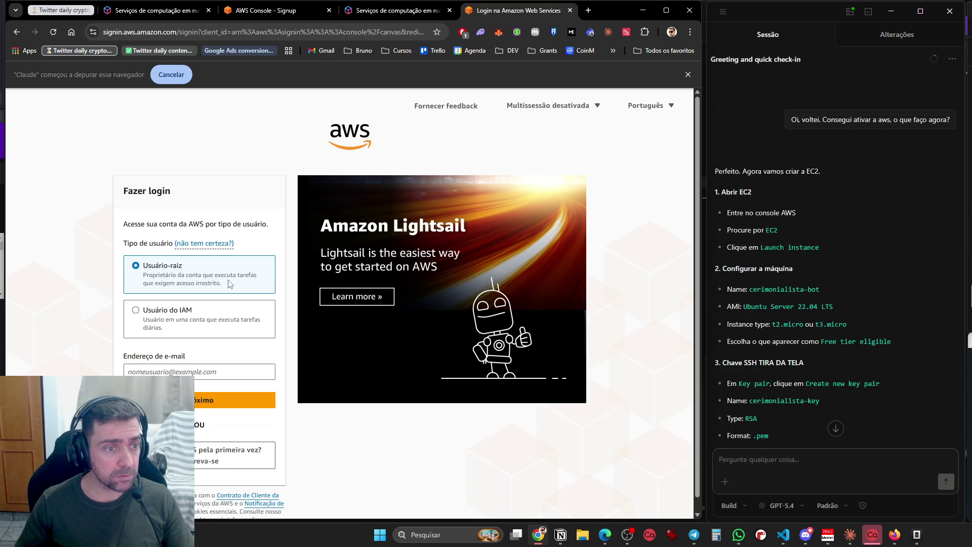
left_click(207, 244)
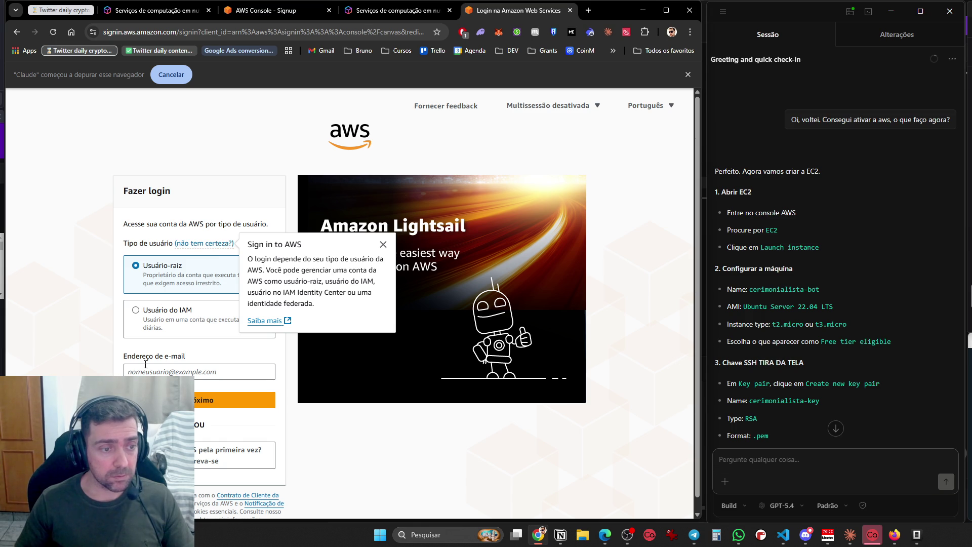
left_click(198, 371)
left_click(213, 397)
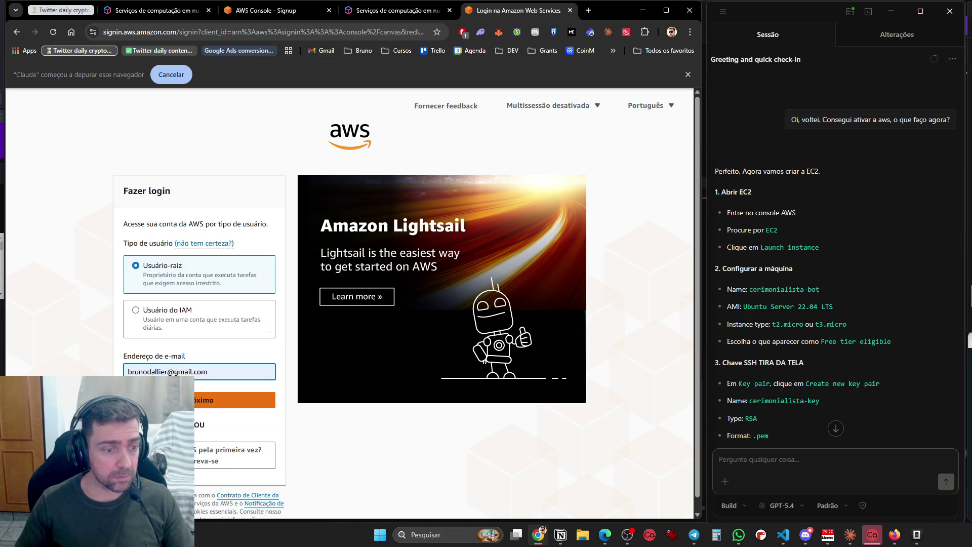
Step: On the sign-up page, enter the saved root e-mail and account name, and request the verification code
left_click(271, 458)
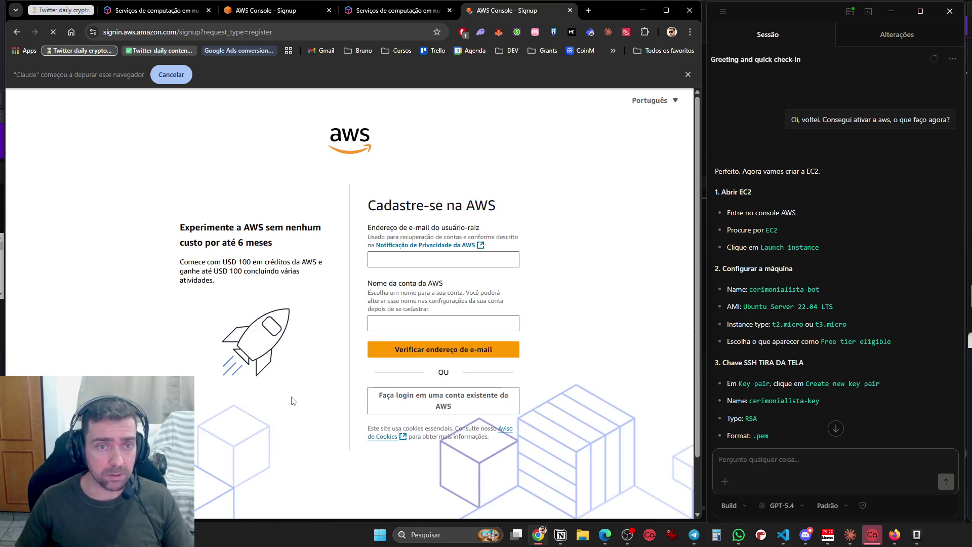
left_click(416, 257)
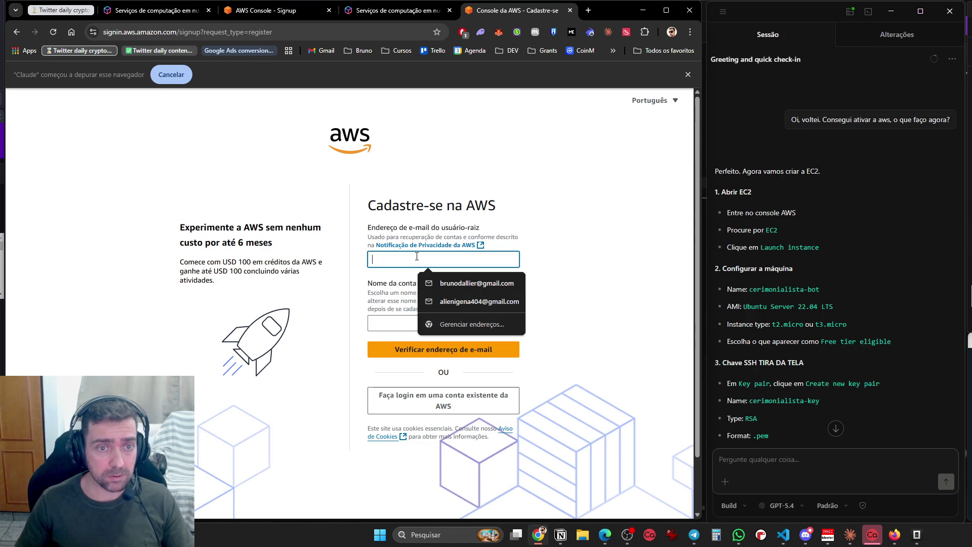
left_click(427, 282)
left_click(410, 323)
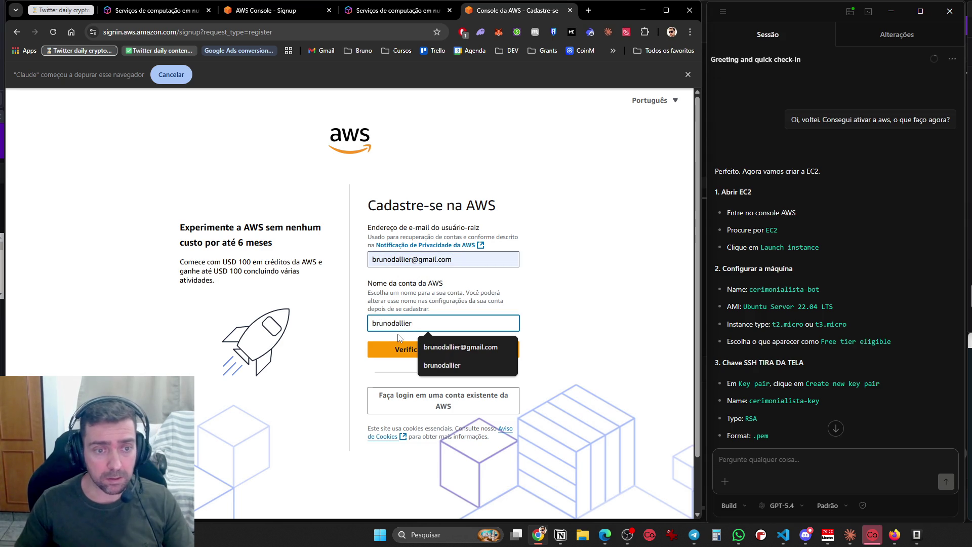
left_click(405, 354)
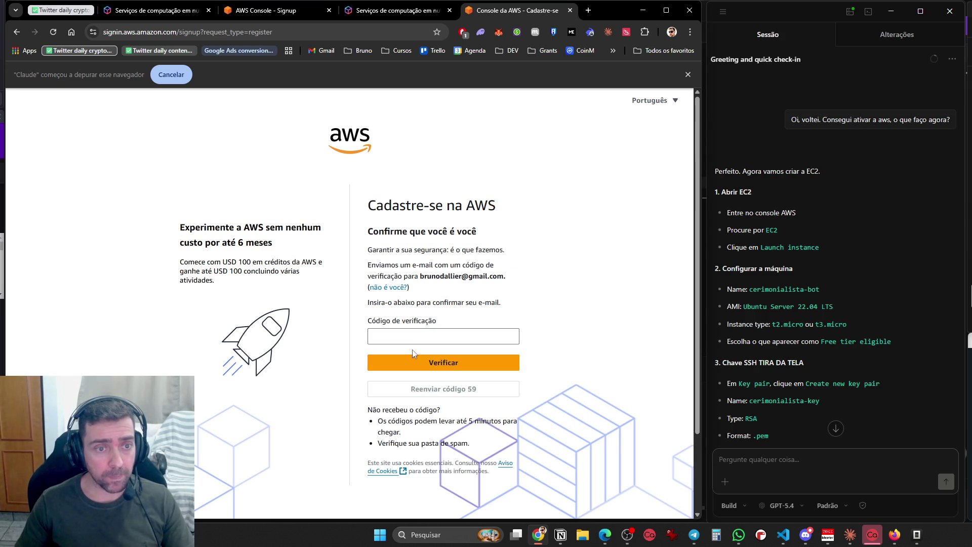
left_click(587, 10)
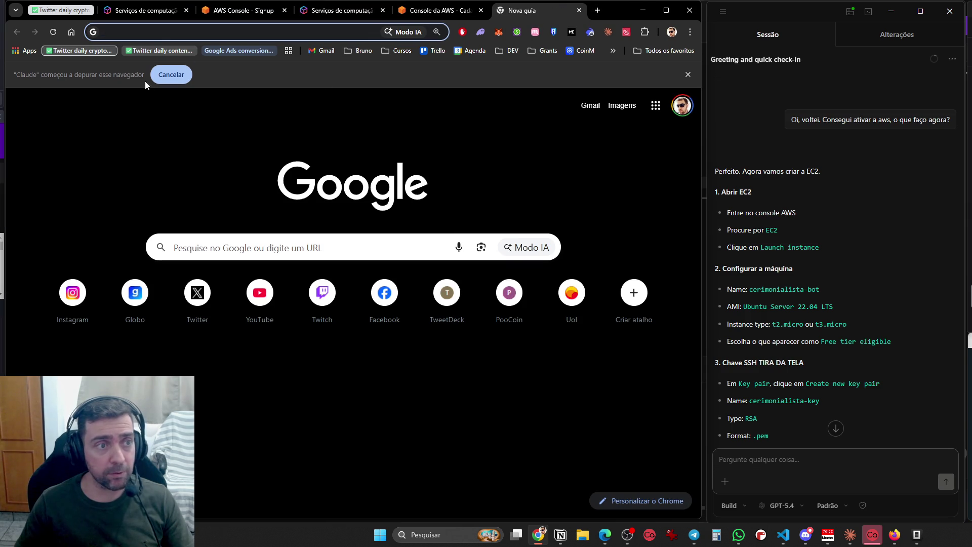
Step: Open the 'Cadastre-se na AWS' email in Gmail and follow its sign-in link
type("mail")
key("Return")
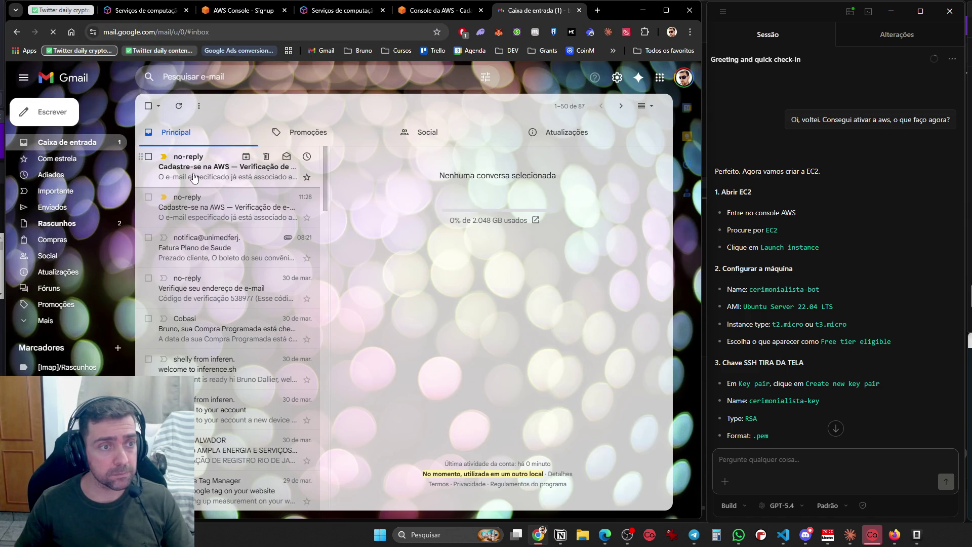
left_click(212, 167)
scroll(518, 269, "down", 2)
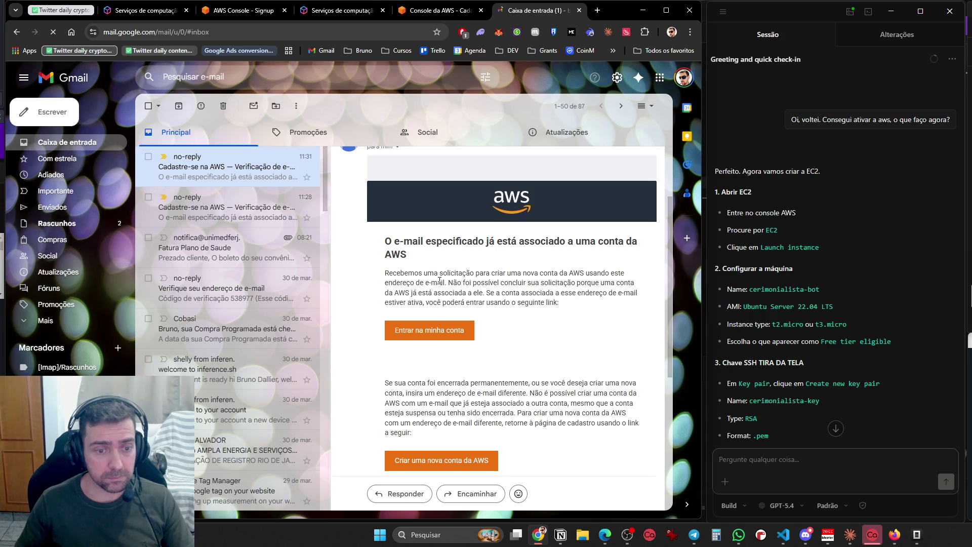
left_click(446, 336)
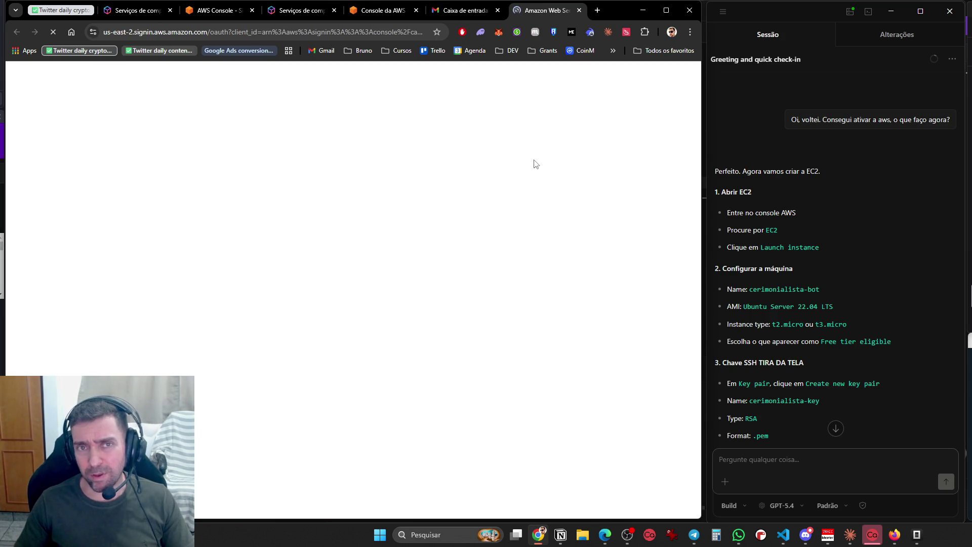
Step: Briefly check another Google account's inbox, then settle on the AWS IAM login tab
left_click(465, 10)
left_click(683, 89)
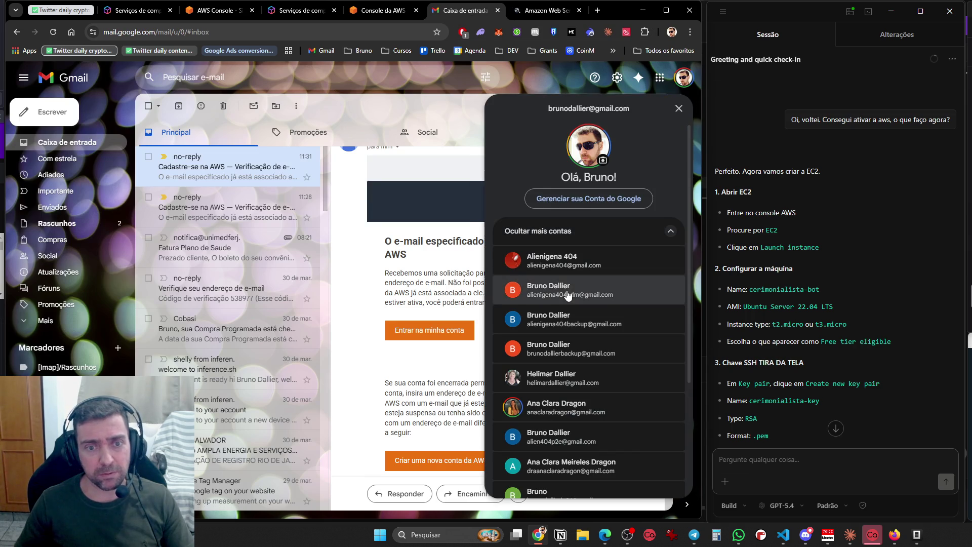
left_click(507, 257)
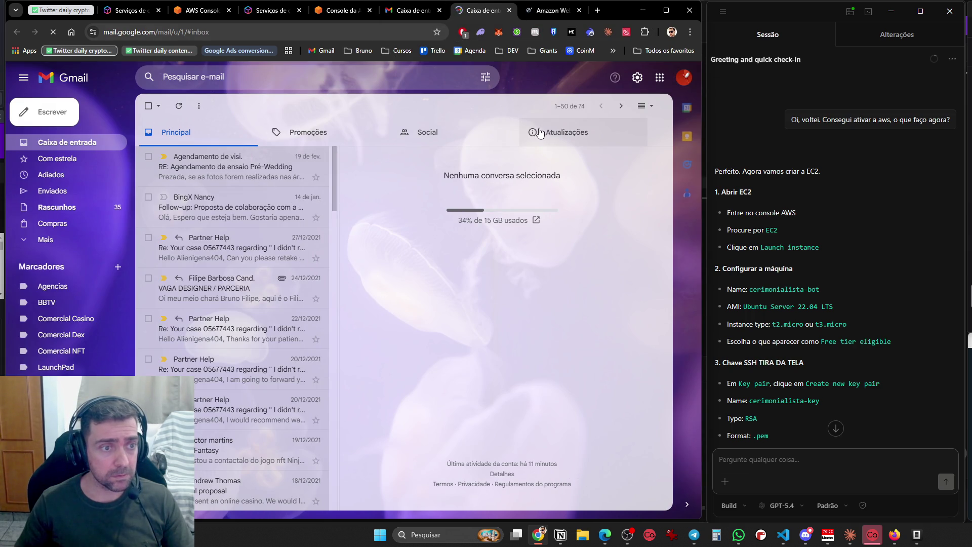
key("ctrl+w")
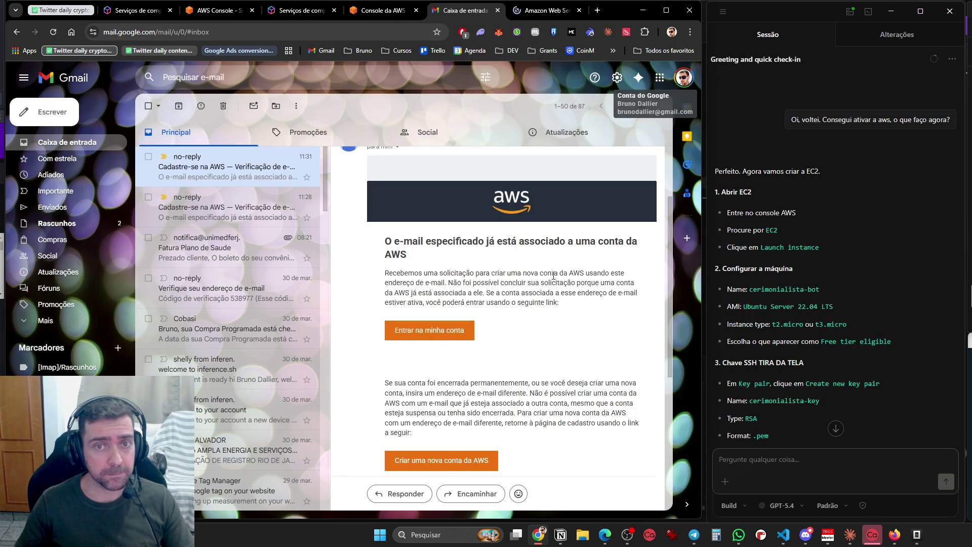
left_click(739, 540)
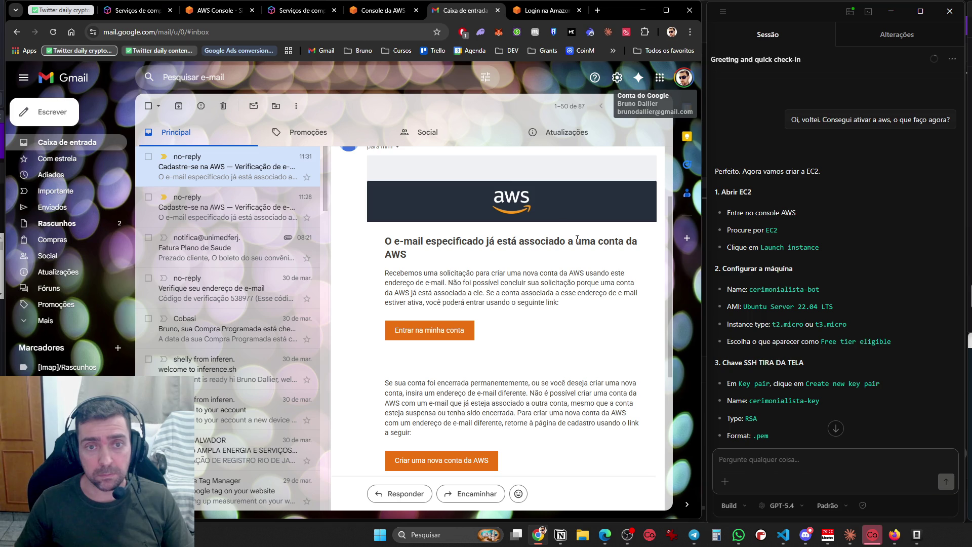
left_click(545, 10)
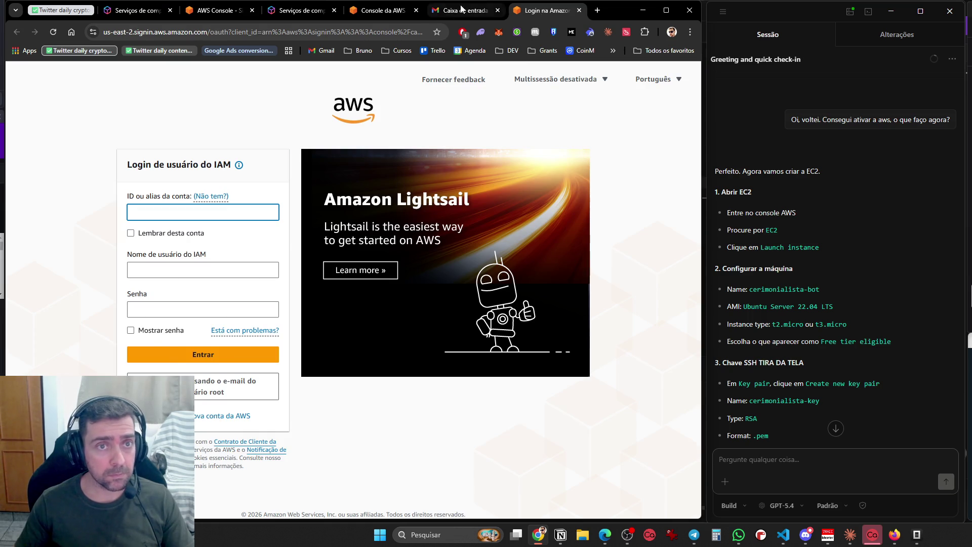
left_click(458, 10)
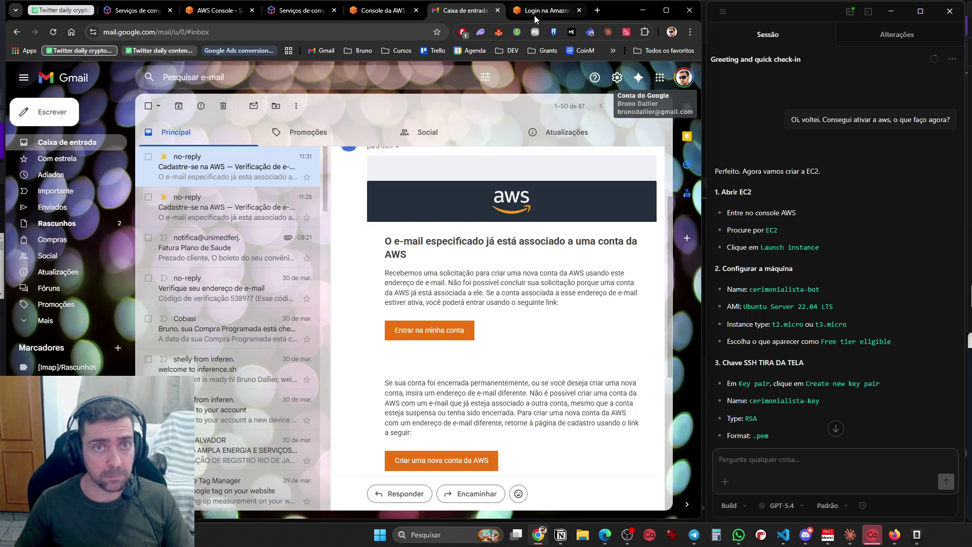
left_click(544, 10)
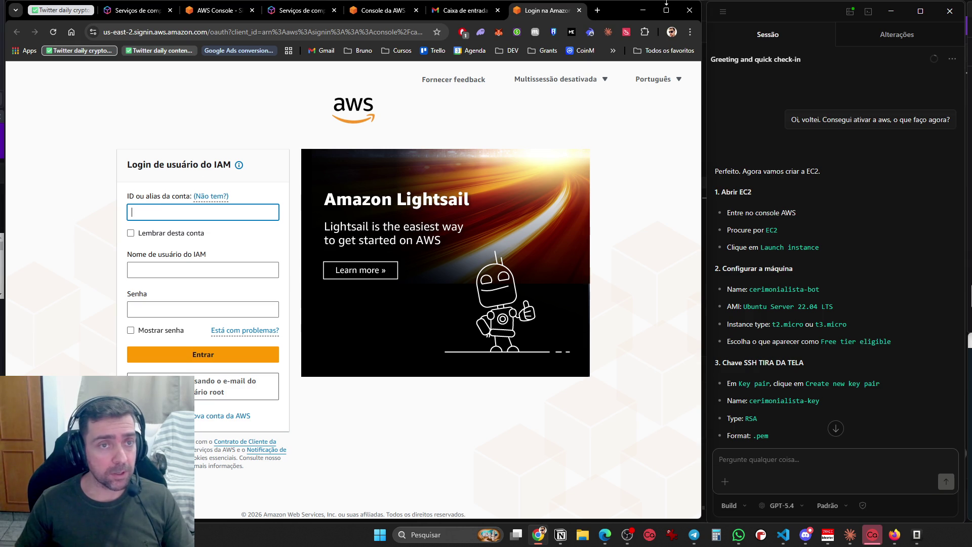
Step: View the unfilled AWS verification-code page, then return to the AWS email in Gmail
left_click(384, 10)
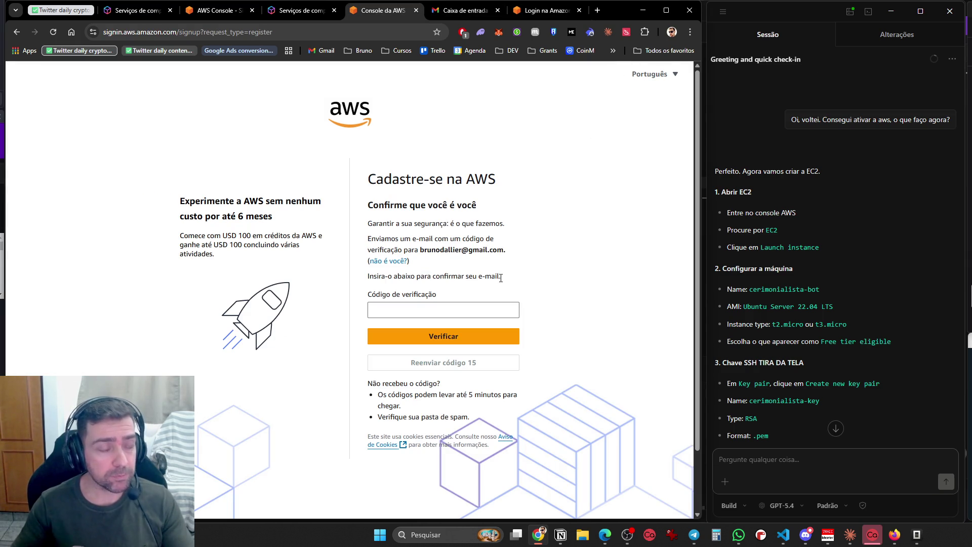
left_click(461, 10)
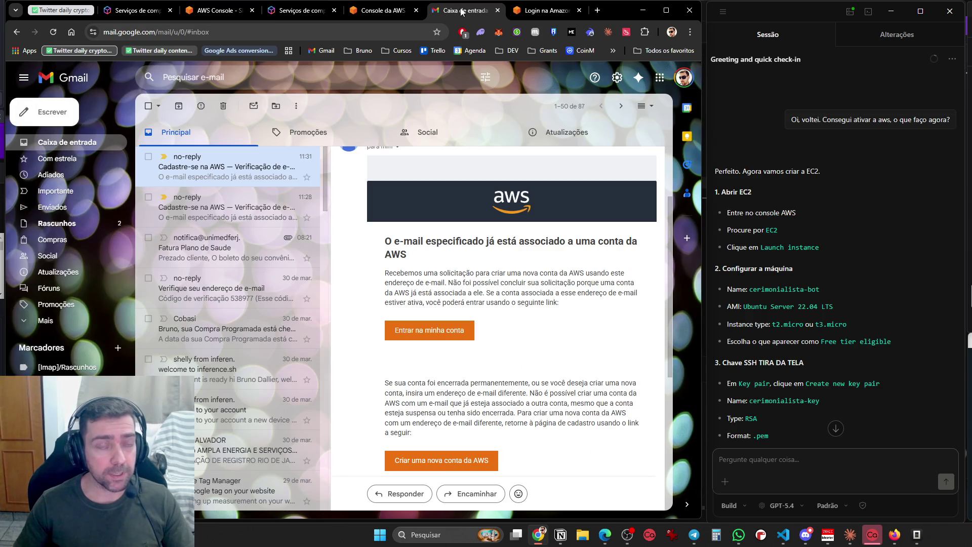
Step: Select all six Spam conversations and delete them permanently
left_click(55, 321)
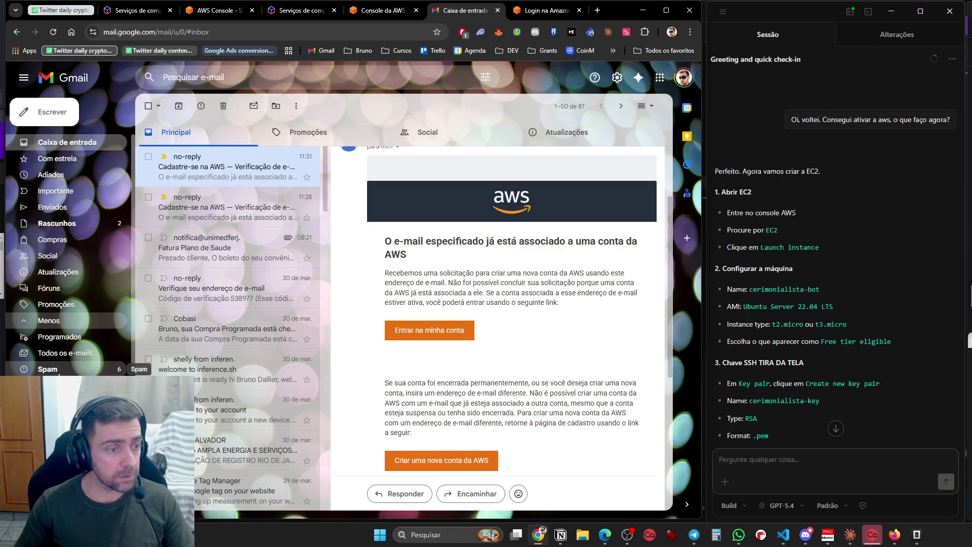
left_click(48, 370)
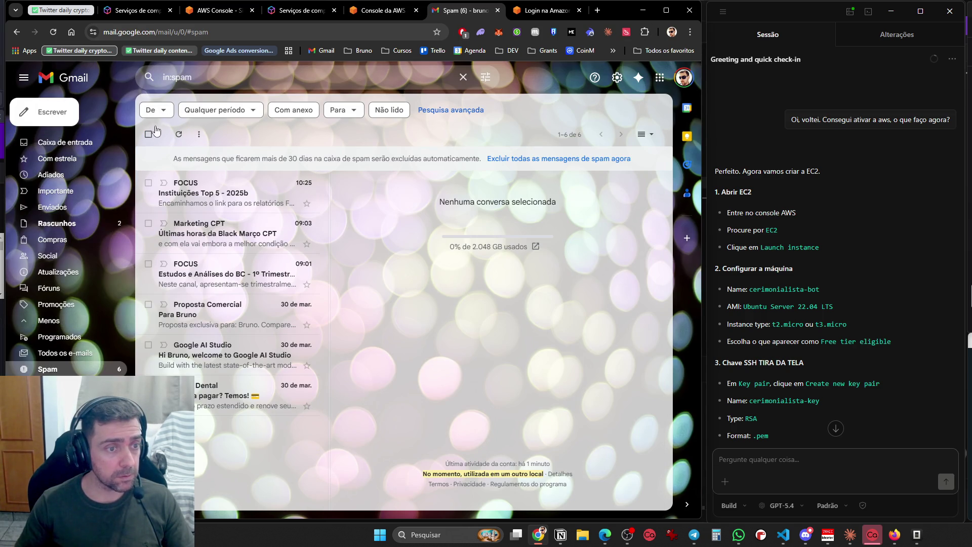
left_click(148, 133)
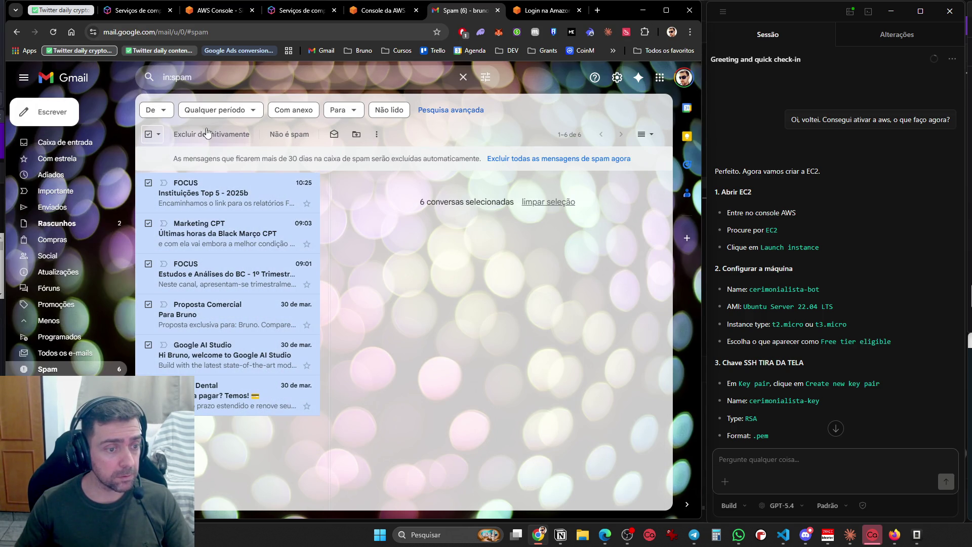
left_click(209, 134)
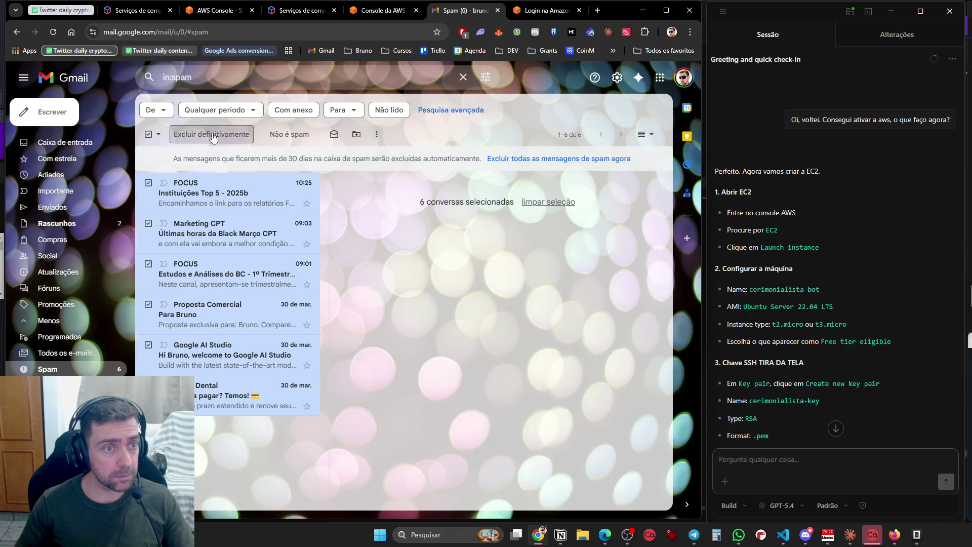
Step: Browse the Lixeira folder and open the AWS message found there
left_click(48, 385)
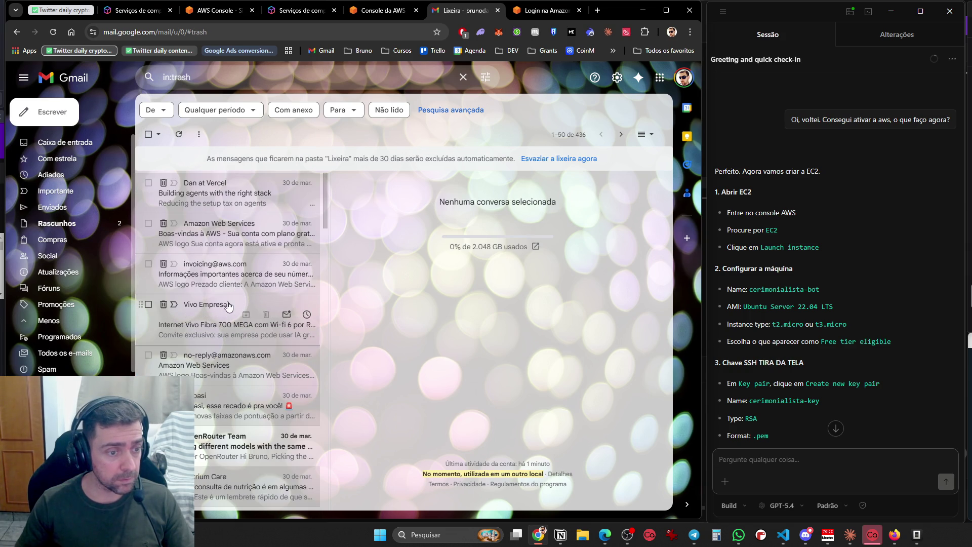
scroll(229, 313, "down", 2)
scroll(229, 313, "down", 4)
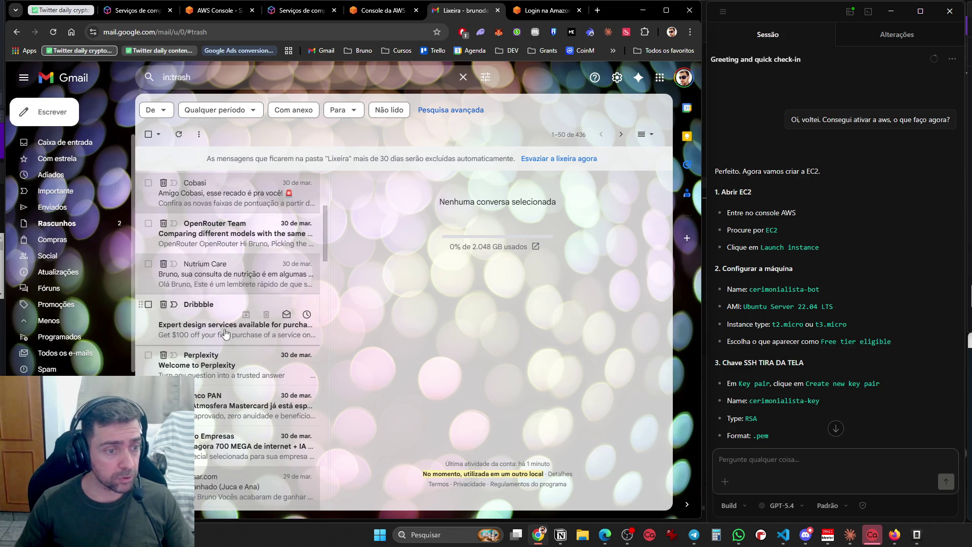
scroll(223, 338, "down", 2)
scroll(223, 339, "up", 4)
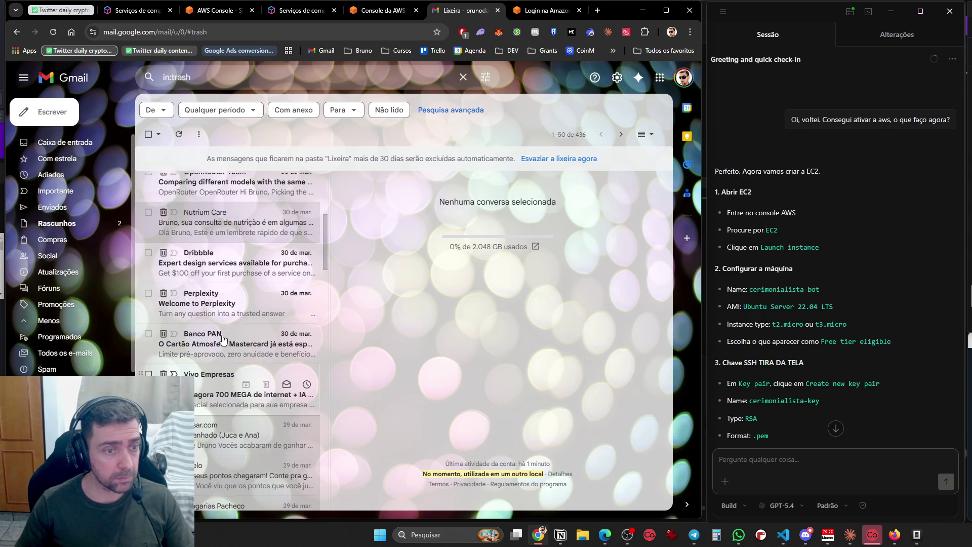
scroll(224, 338, "up", 4)
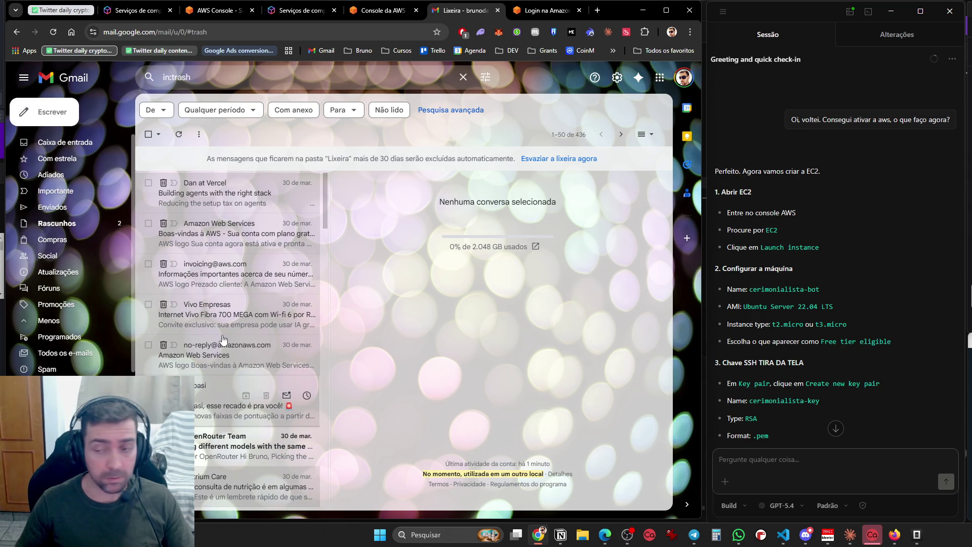
scroll(223, 342, "down", 6)
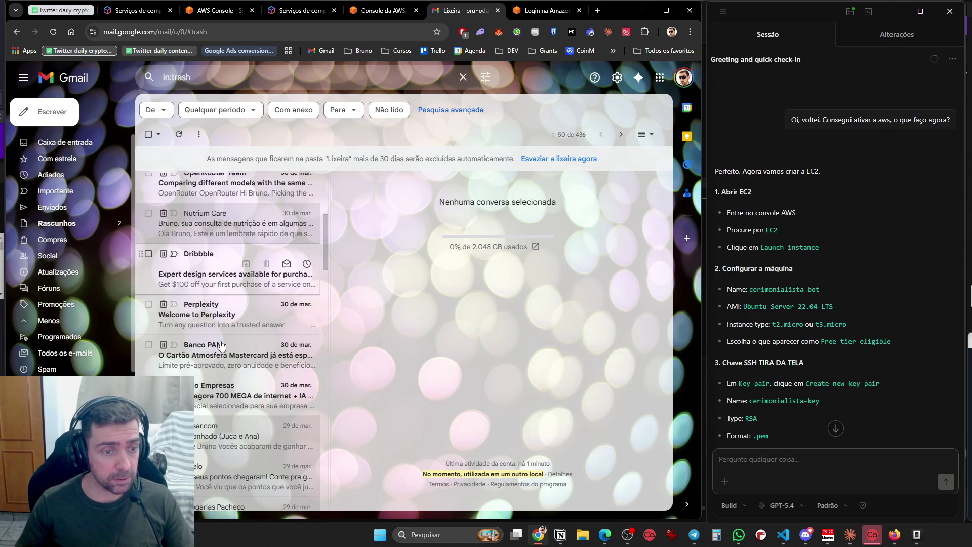
scroll(225, 324, "up", 4)
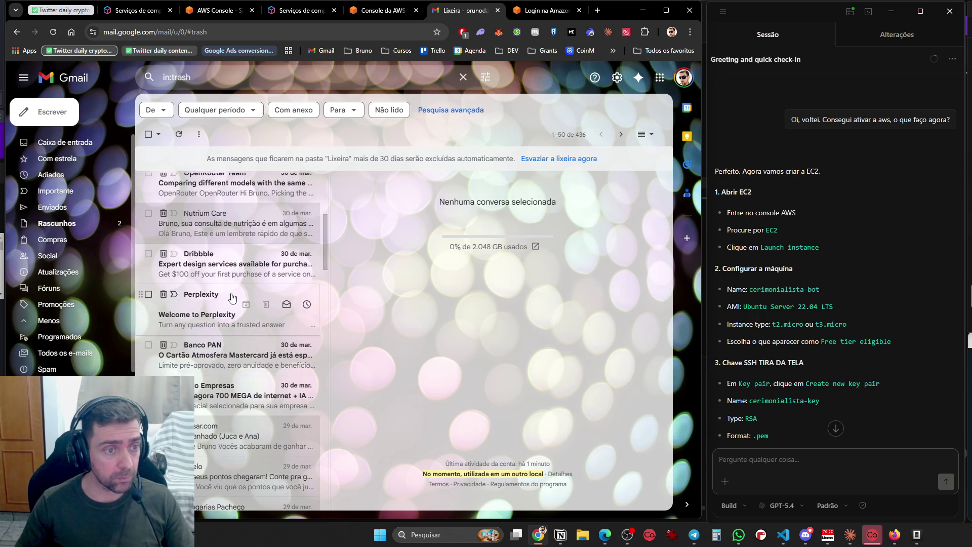
scroll(233, 304, "up", 2)
scroll(235, 294, "up", 3)
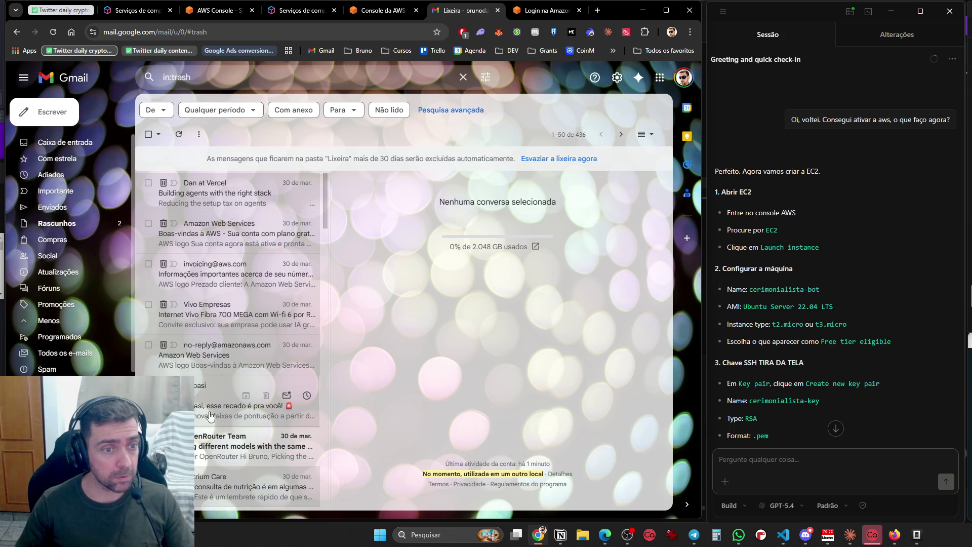
left_click(216, 281)
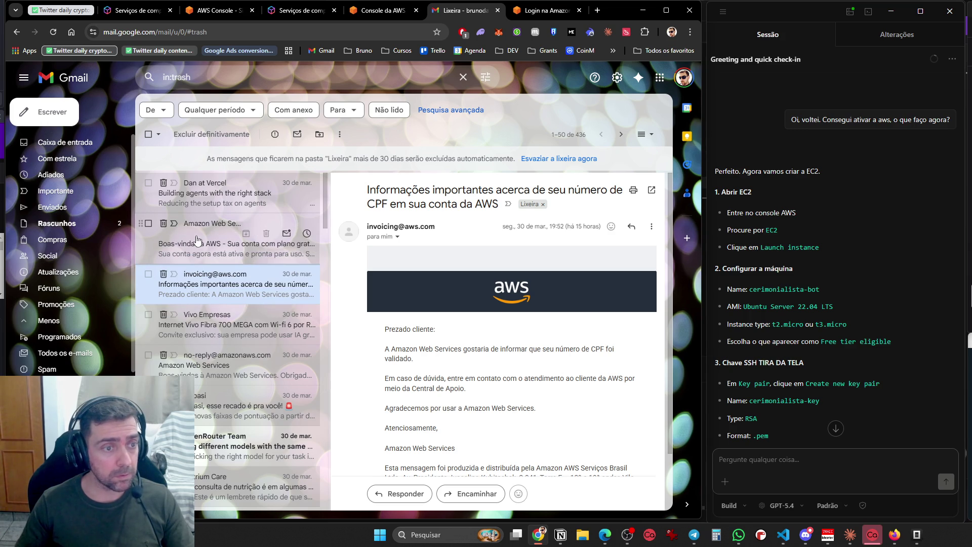
Step: Open the trashed 'Boas-vindas à AWS' email and follow its 'Fazer login na AWS' link
scroll(429, 491, "down", 2)
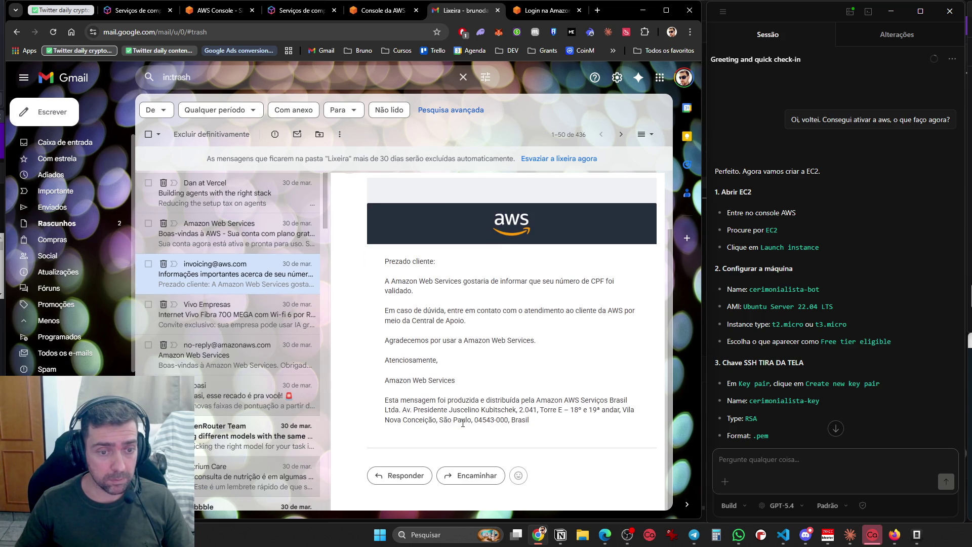
scroll(444, 376, "up", 2)
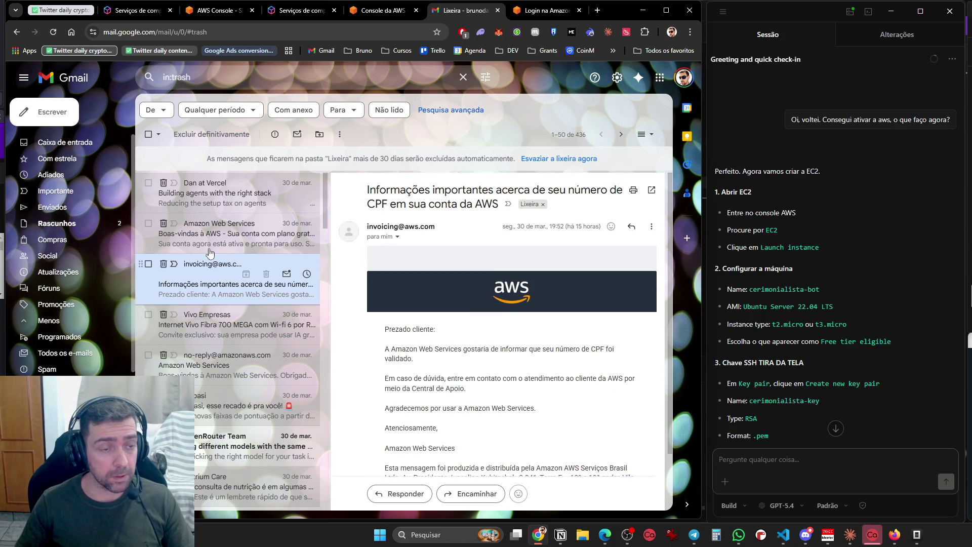
left_click(197, 239)
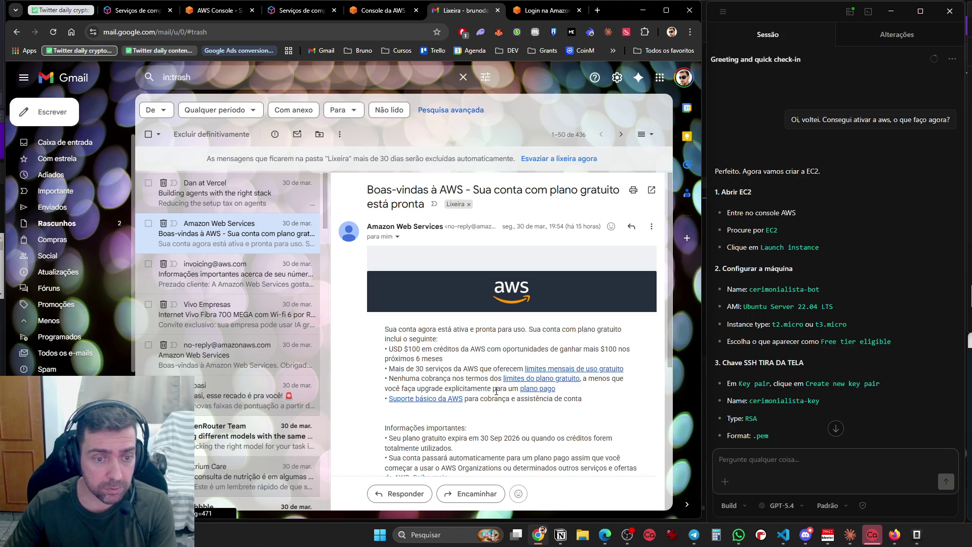
scroll(521, 396, "down", 4)
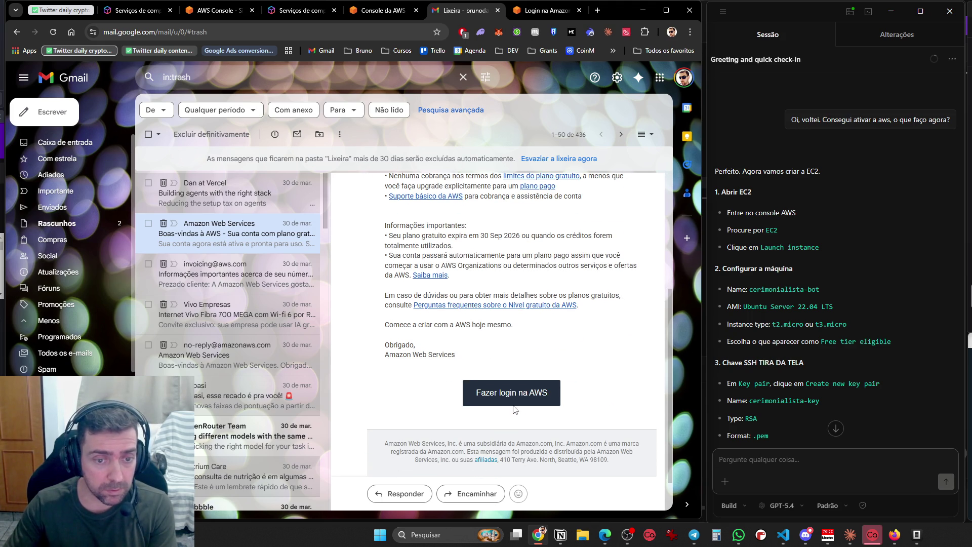
left_click(527, 396)
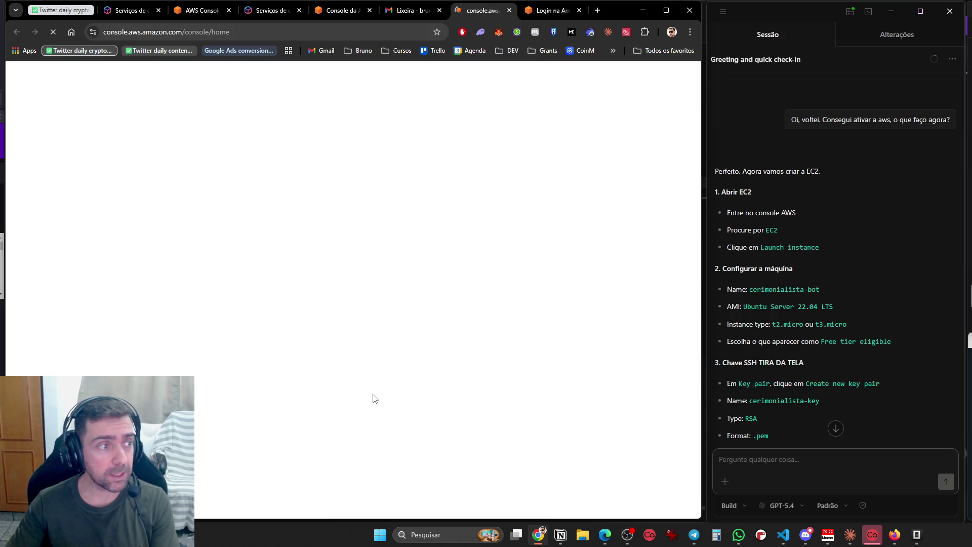
Step: Close the duplicate AWS, console and Gmail trash tabs
left_click(579, 10)
left_click(413, 11)
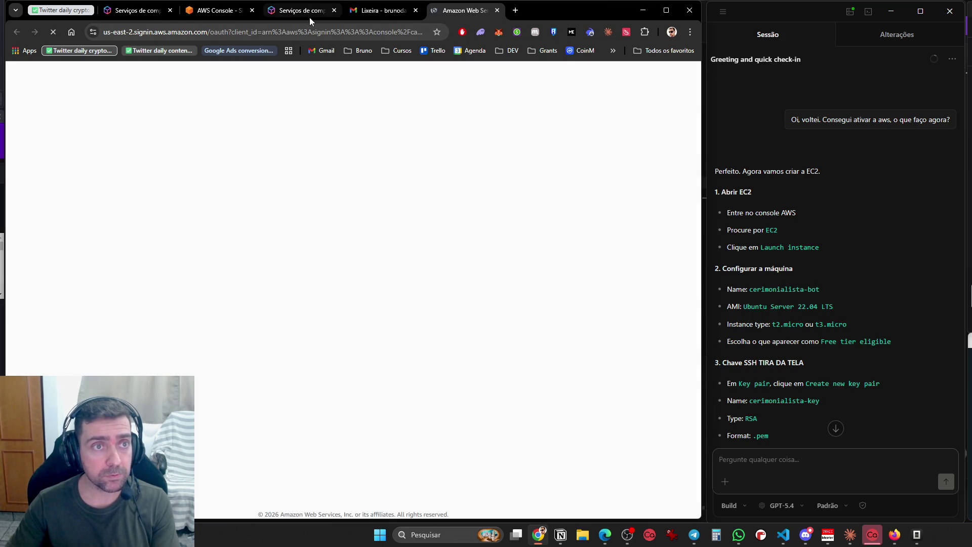
left_click(307, 16)
left_click(334, 10)
left_click(223, 11)
left_click(252, 10)
left_click(252, 10)
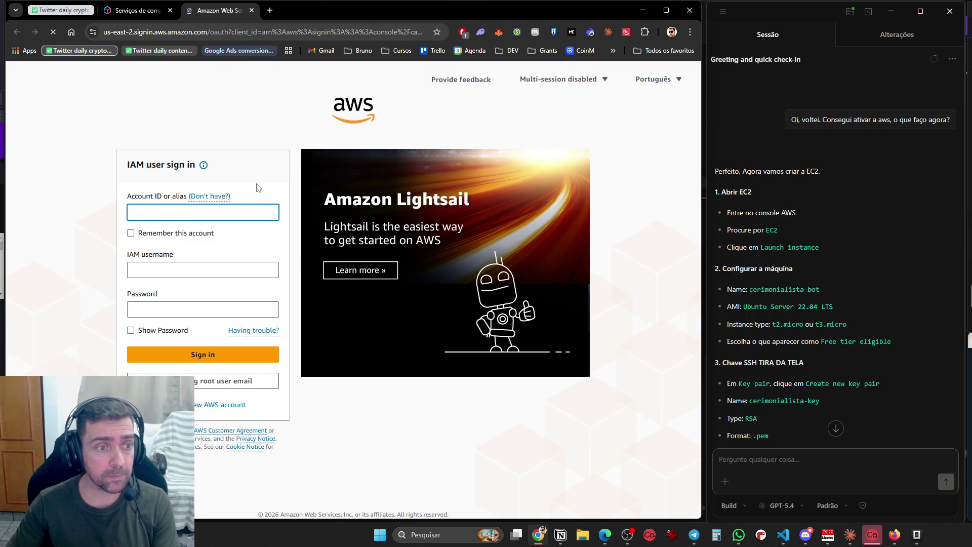
Step: Attempt root sign-in with the saved e-mail and password, which fails, then start password recovery
left_click(211, 198)
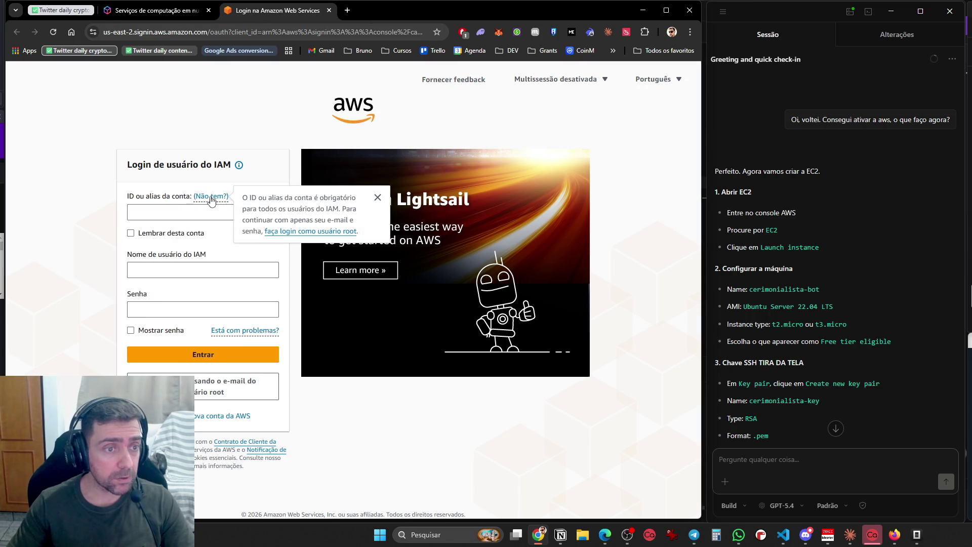
left_click(292, 232)
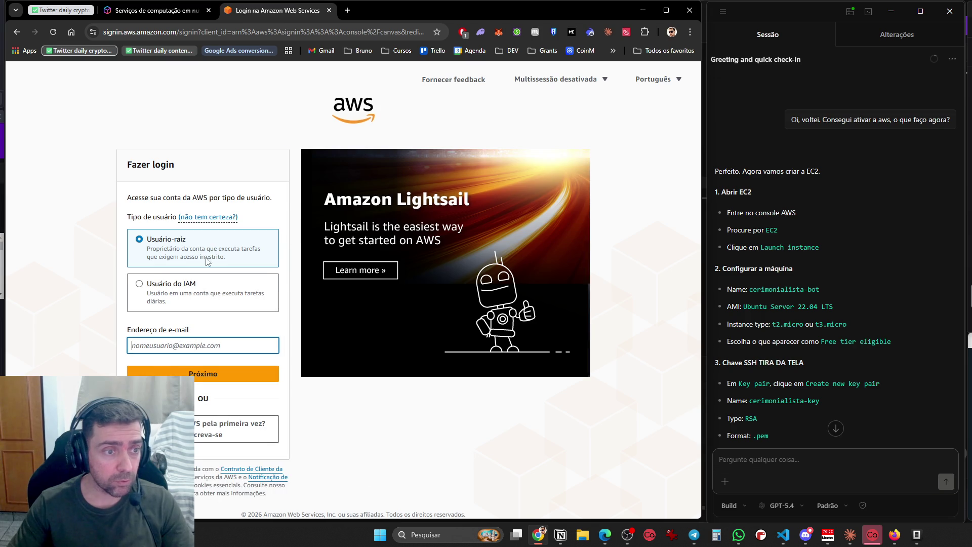
left_click(190, 340)
left_click(215, 362)
left_click(234, 375)
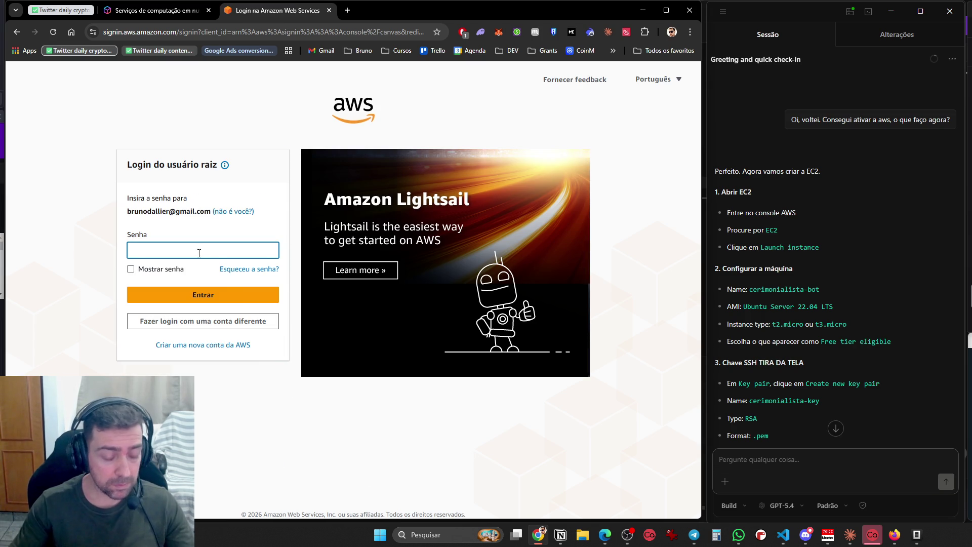
type("********")
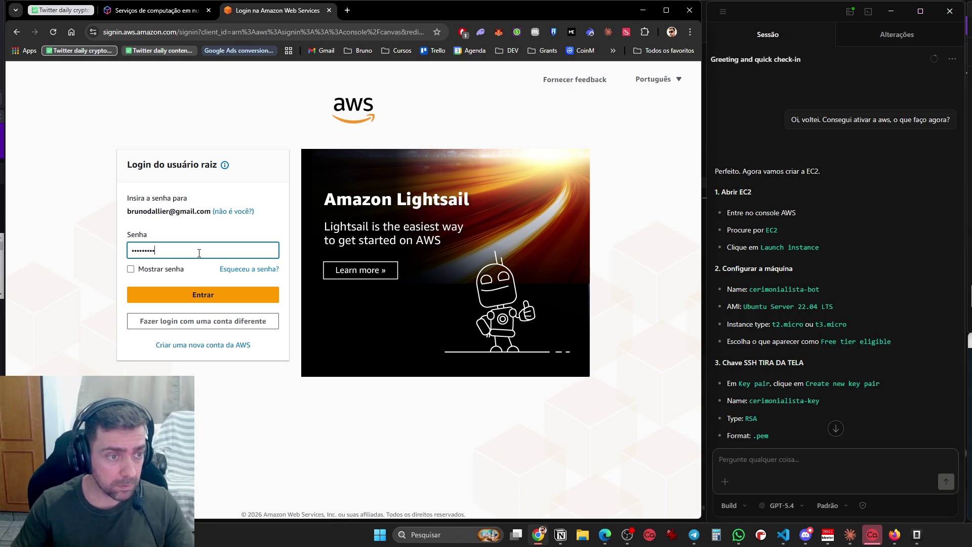
left_click(222, 300)
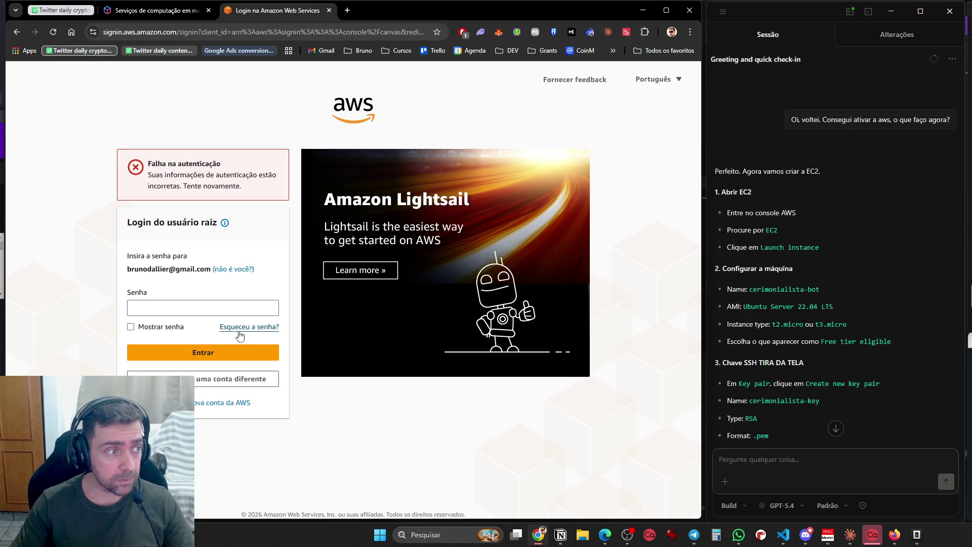
left_click(240, 327)
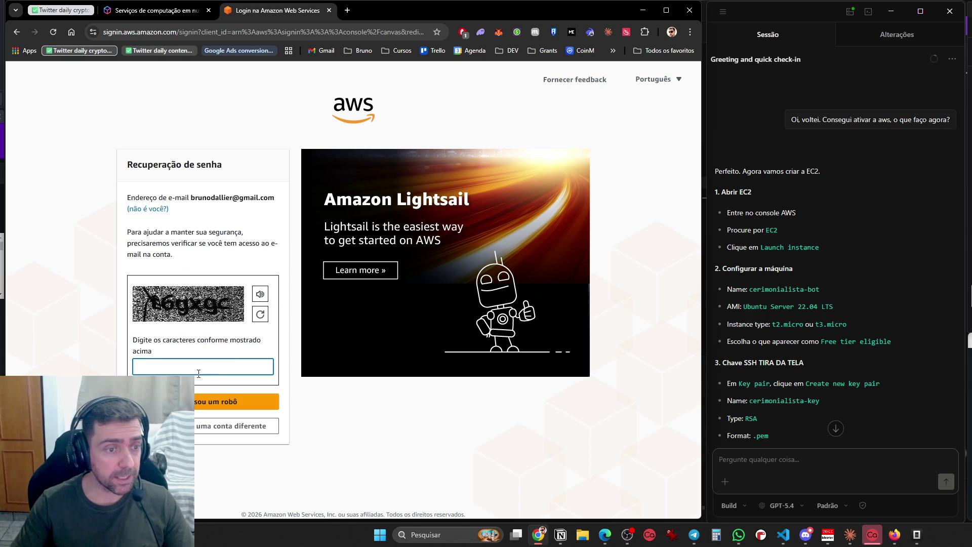
Step: Solve a refreshed captcha to have password-reset instructions e-mailed, then start loading Gmail
left_click(261, 314)
left_click(192, 365)
type("74d")
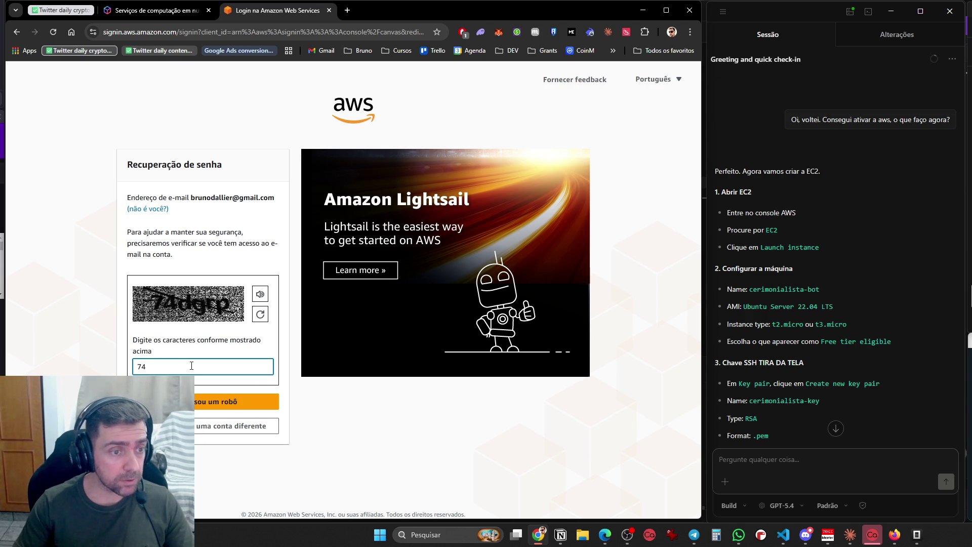
type("grp")
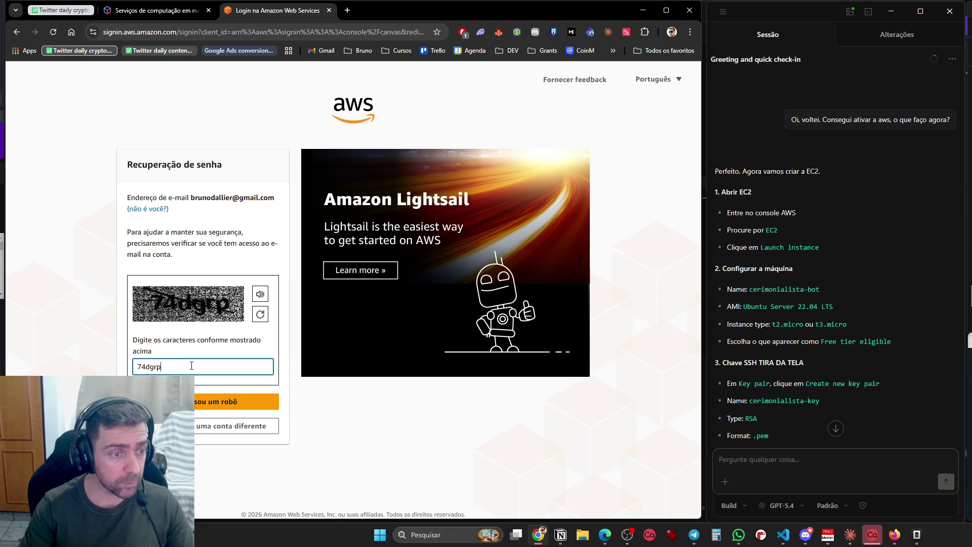
left_click(221, 401)
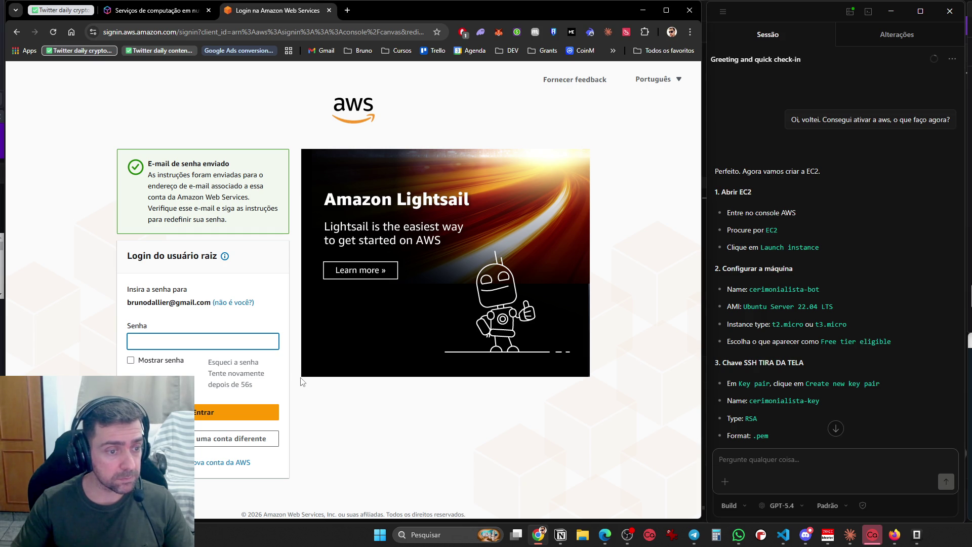
left_click(348, 14)
type("gmail")
key("Return")
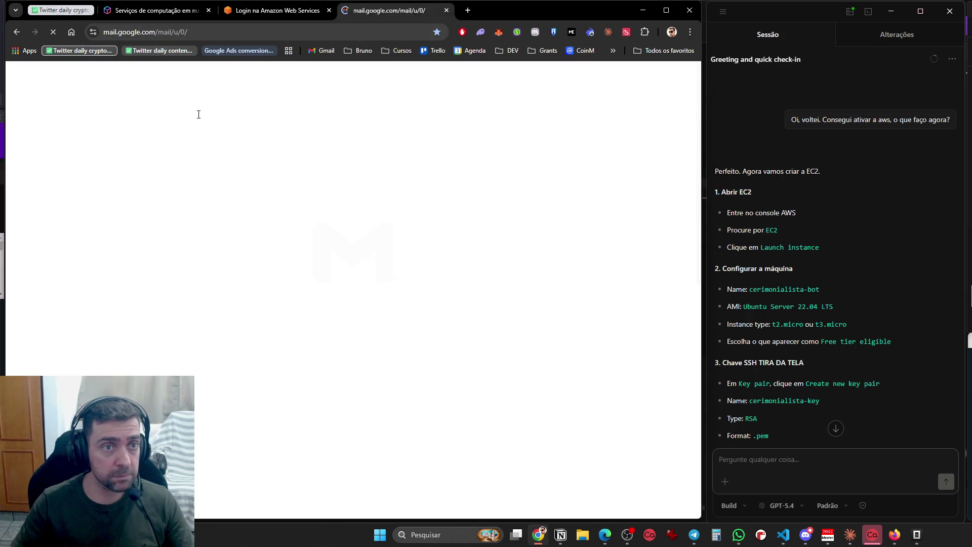
key("ctrl+w")
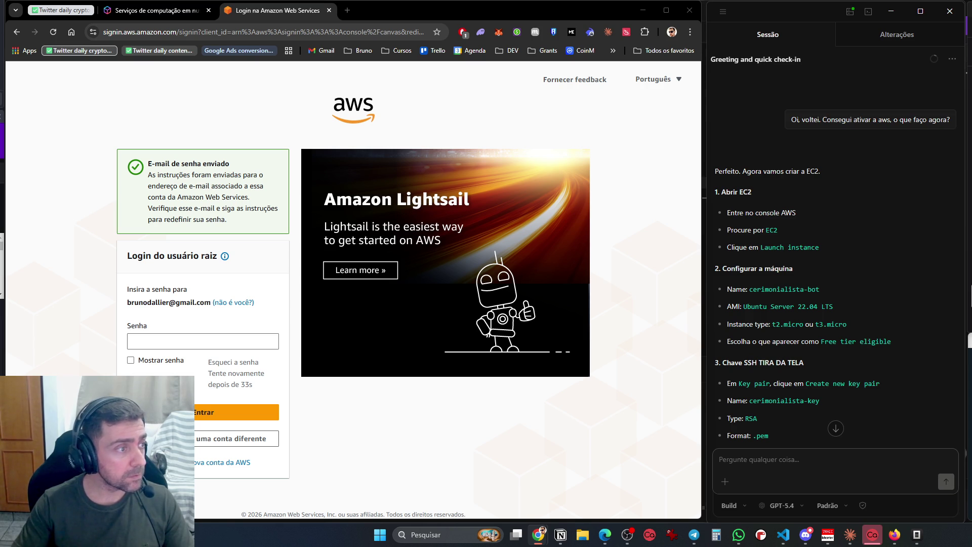
Step: Enter the root password in the Senha field, then switch to root-user e-mail sign-in
left_click(182, 336)
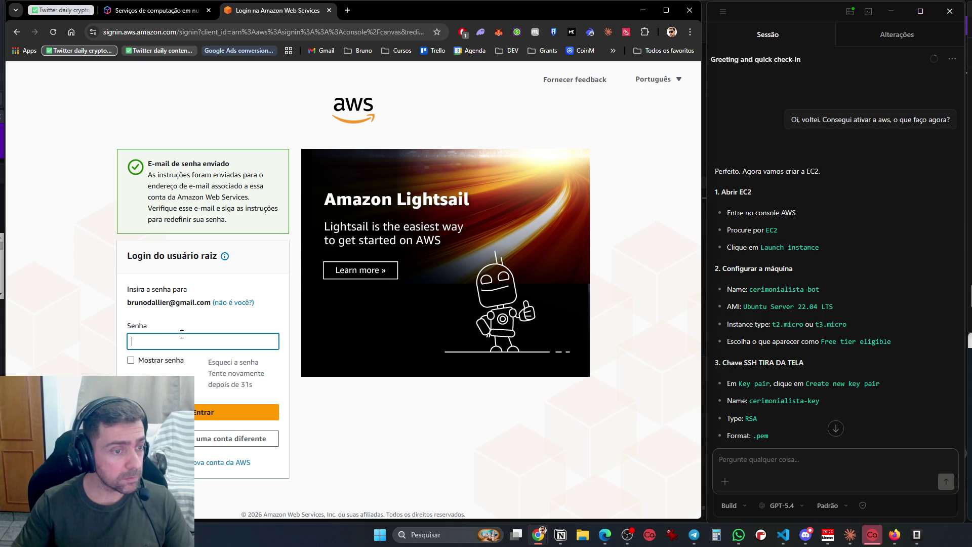
type("*******")
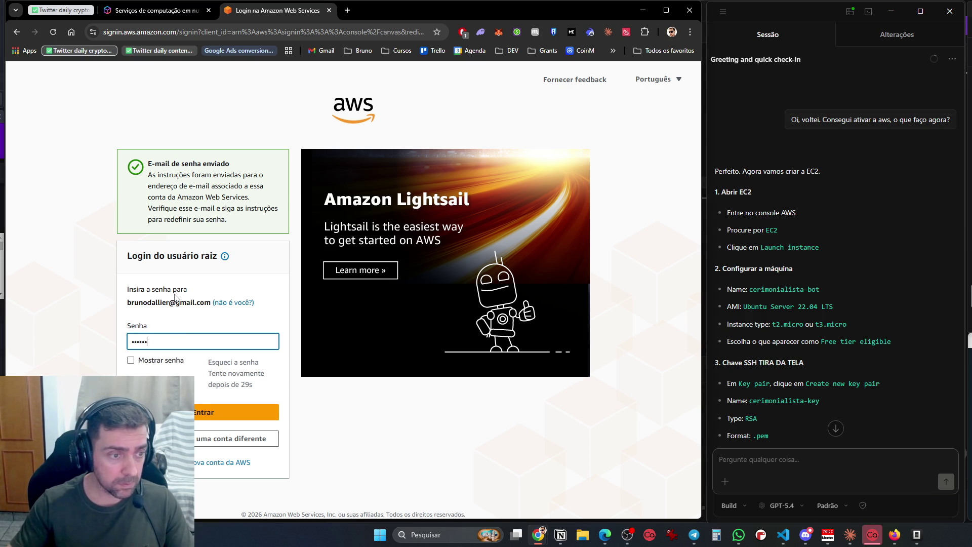
key("alt+Tab")
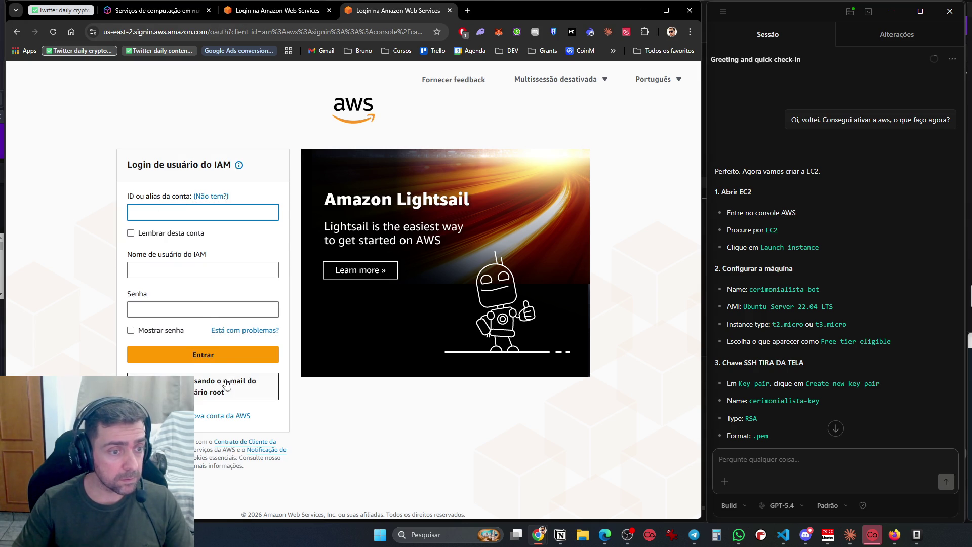
left_click(227, 381)
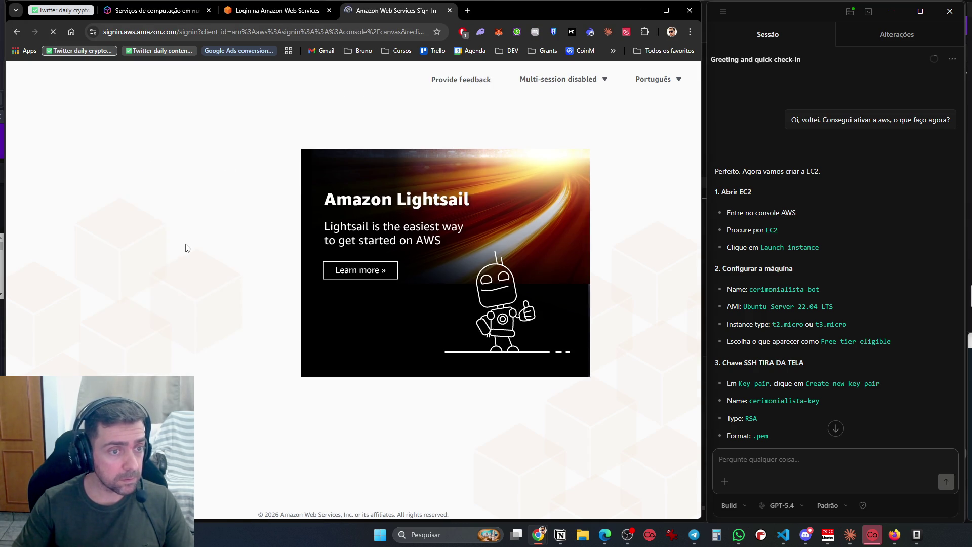
Step: Sign in as root user with the saved account e-mail and the account password
left_click(175, 347)
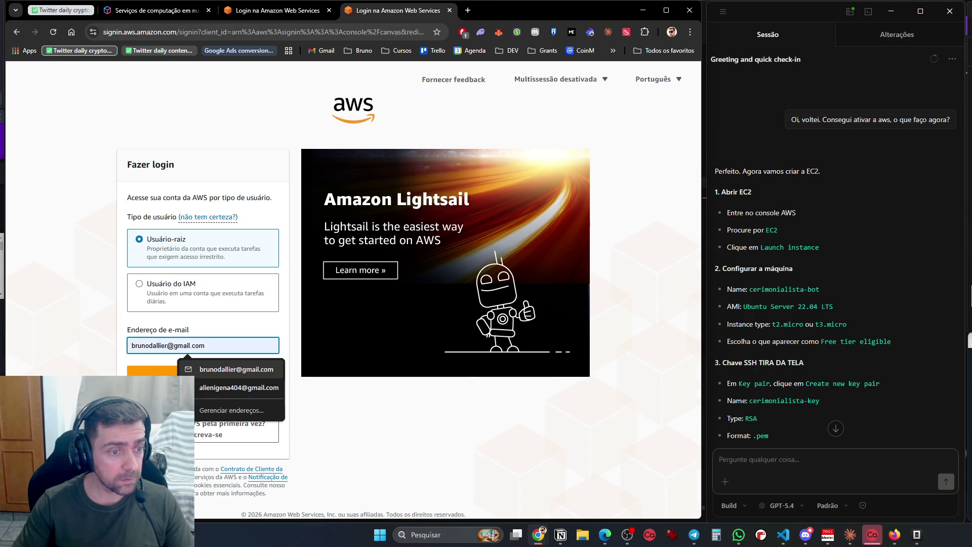
left_click(207, 373)
left_click(190, 374)
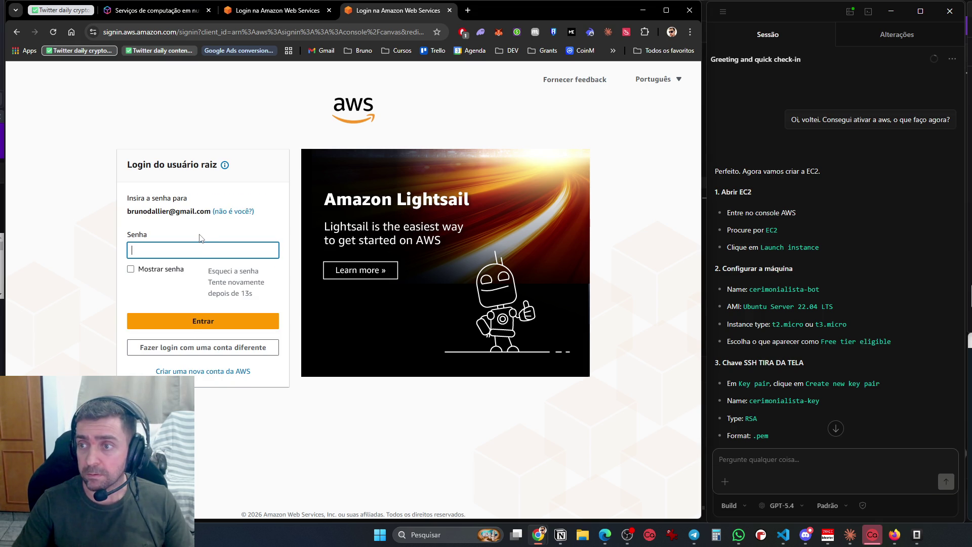
type("••••••••••")
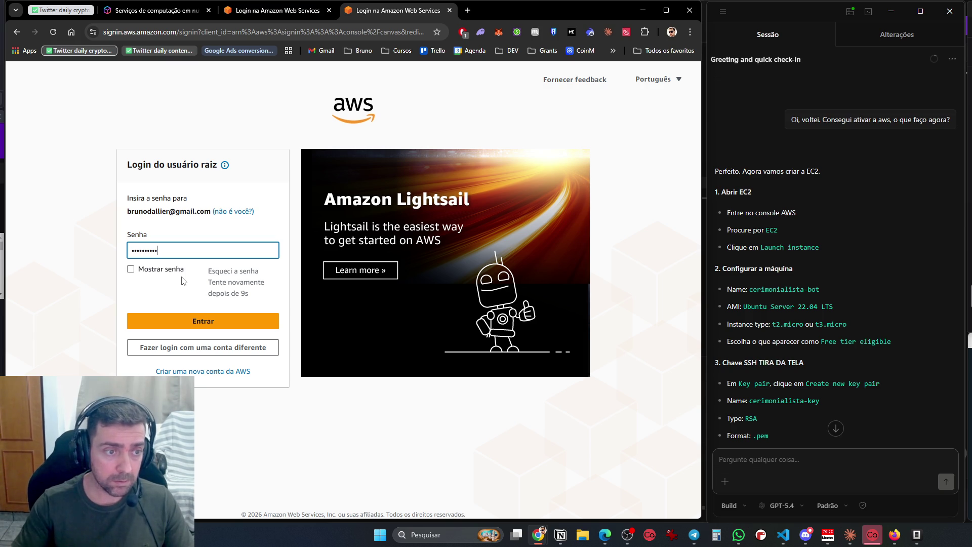
left_click(222, 321)
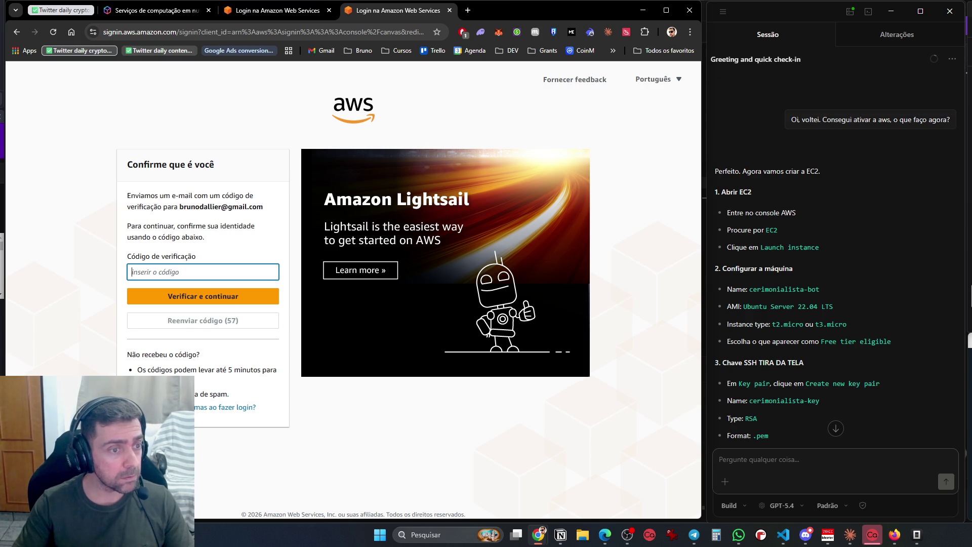
key("alt+Tab")
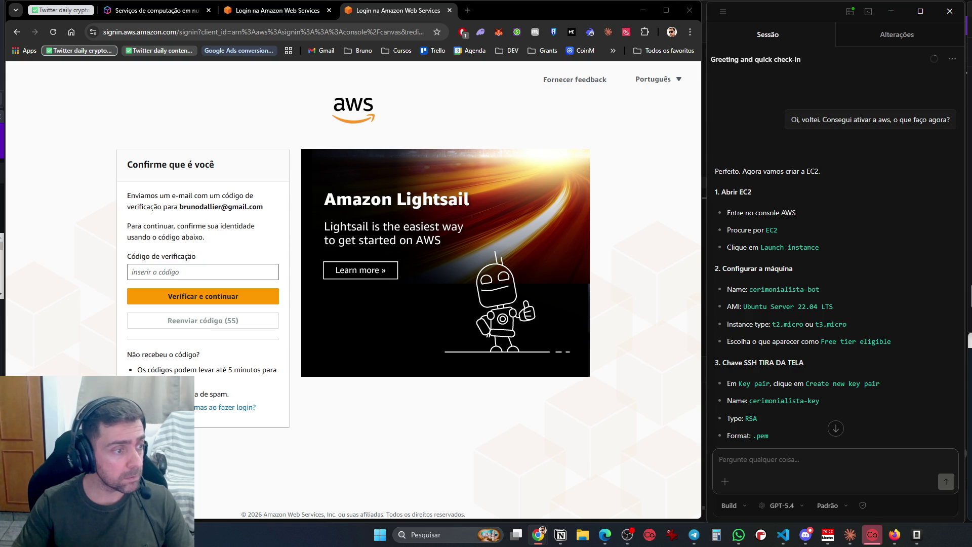
Step: Enter the e-mailed verification code in Código de verificação and submit it
left_click(174, 266)
left_click(208, 297)
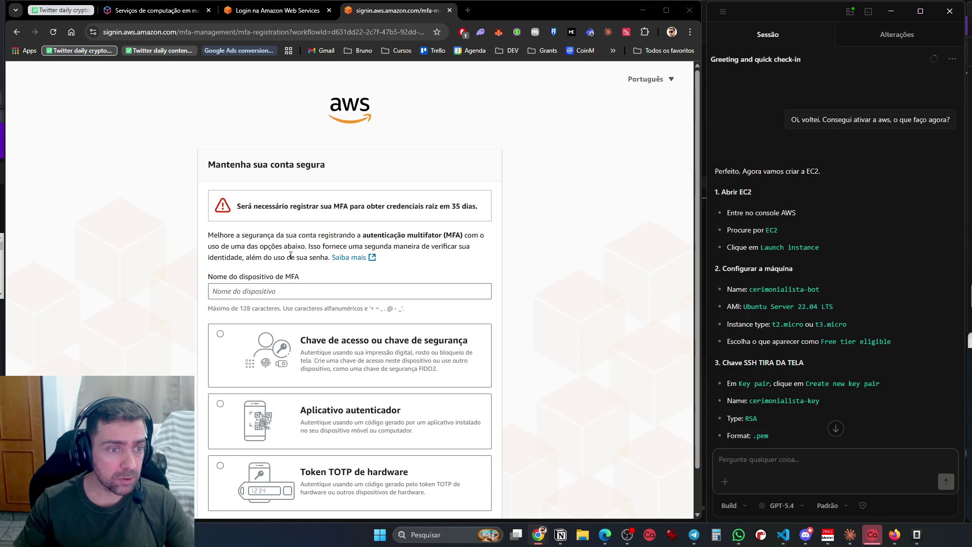
Step: Name the MFA device 'Computador de Casa' and choose Aplicativo autenticador as the type
left_click(299, 294)
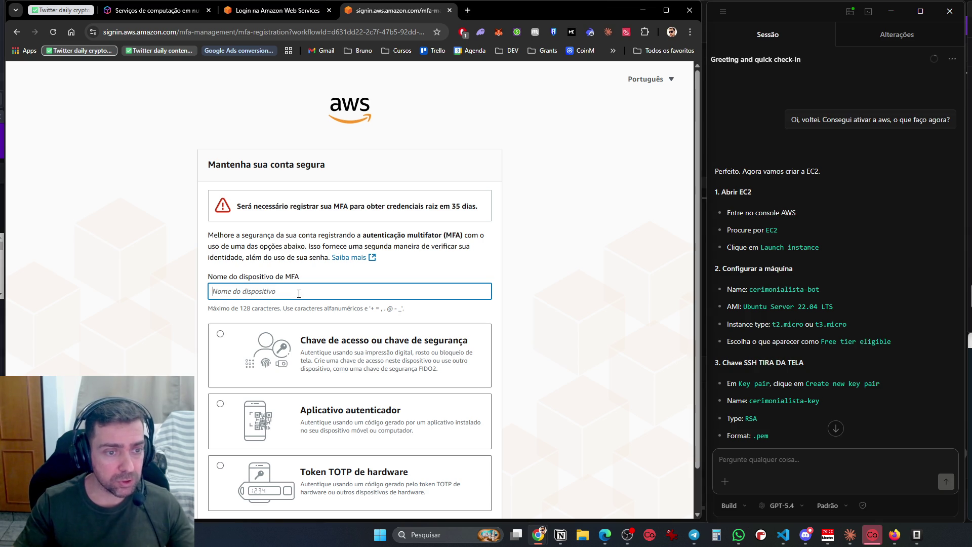
type("Computador de Casa")
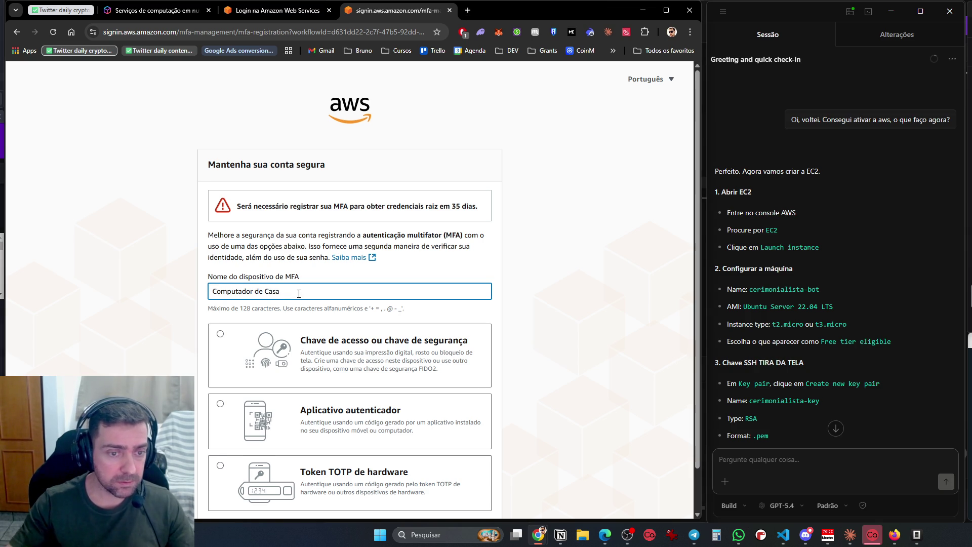
scroll(299, 294, "down", 1)
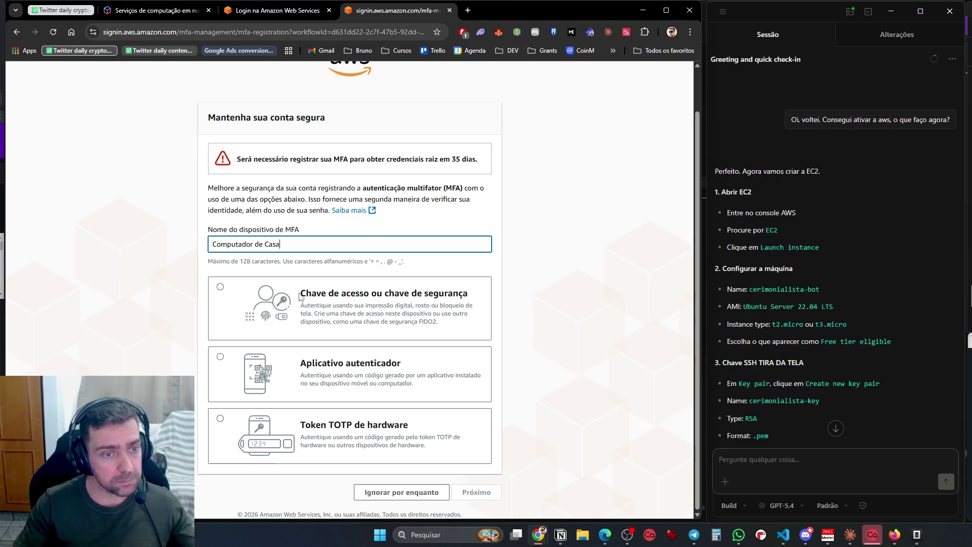
left_click(304, 368)
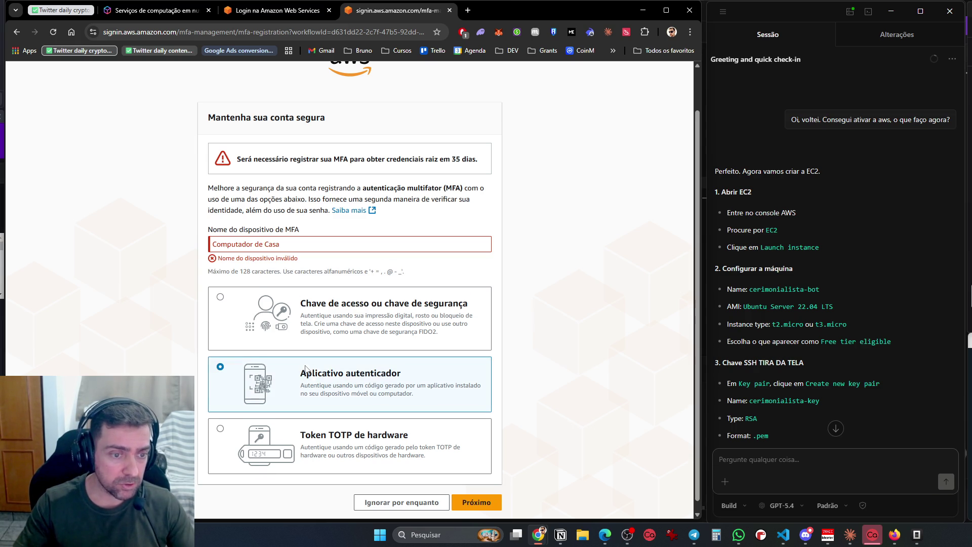
left_click(478, 494)
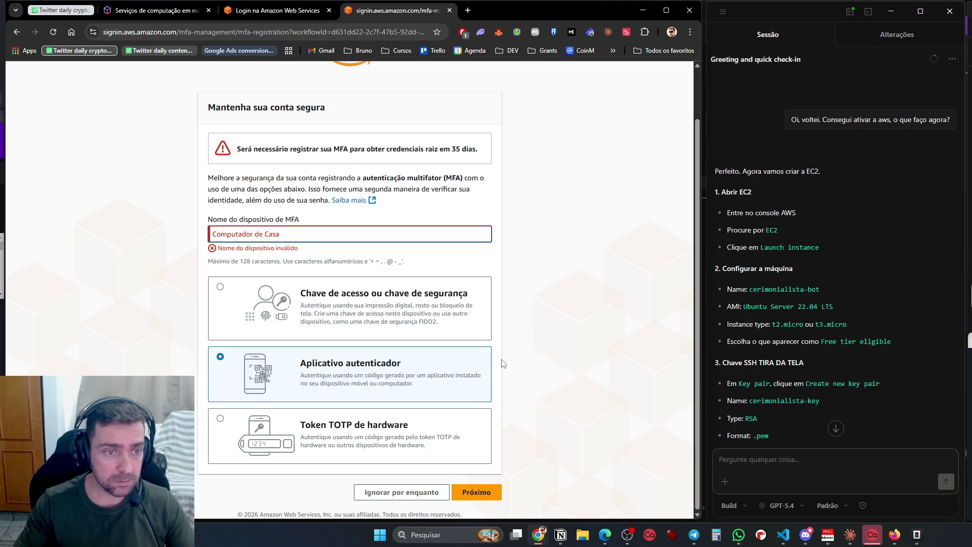
Step: Replace the spaces to make the name Computador_de_Casa and continue with Próximo
left_click(253, 234)
key("BackSpace")
type("_")
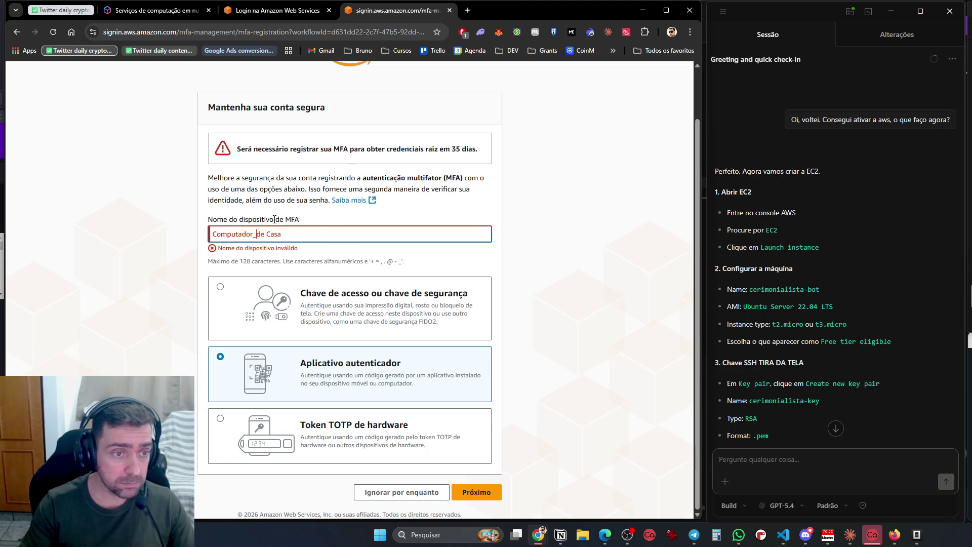
key("Delete")
type("_")
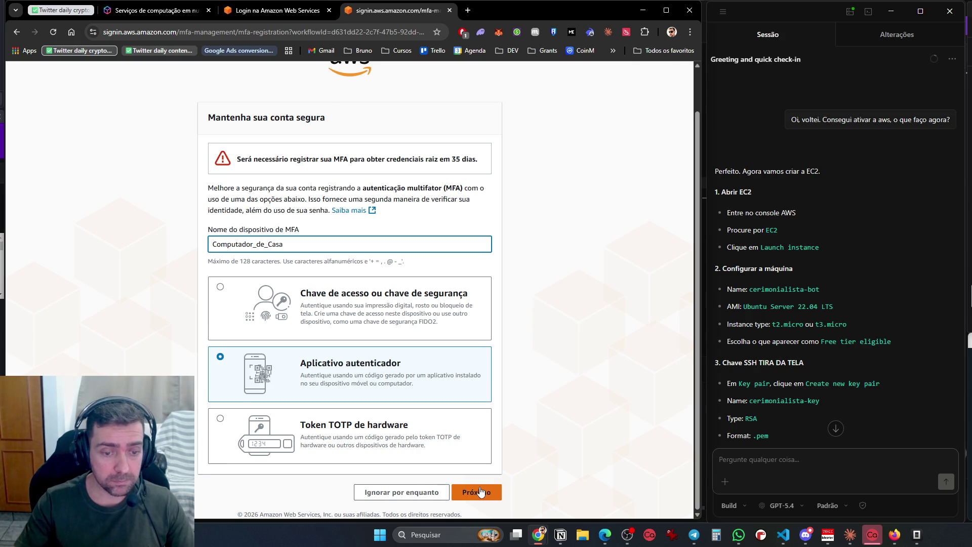
left_click(479, 492)
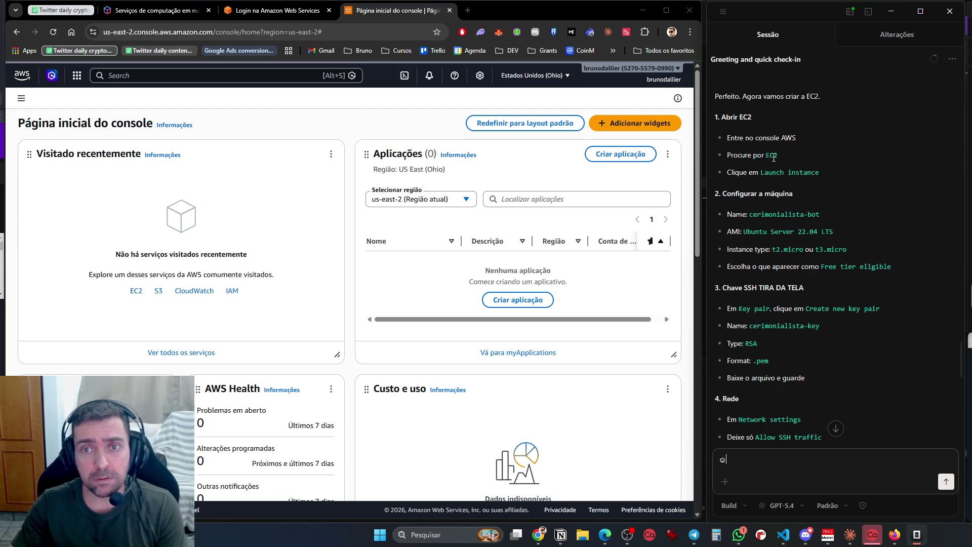
Step: Find 'ec' on the console page and open the EC2 service
left_click(405, 276)
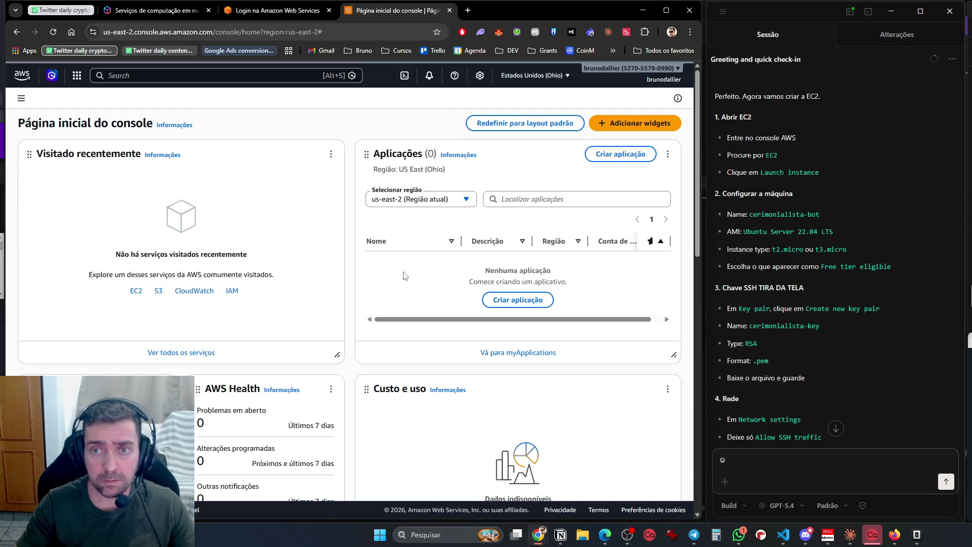
key("ctrl+f")
type("ec2")
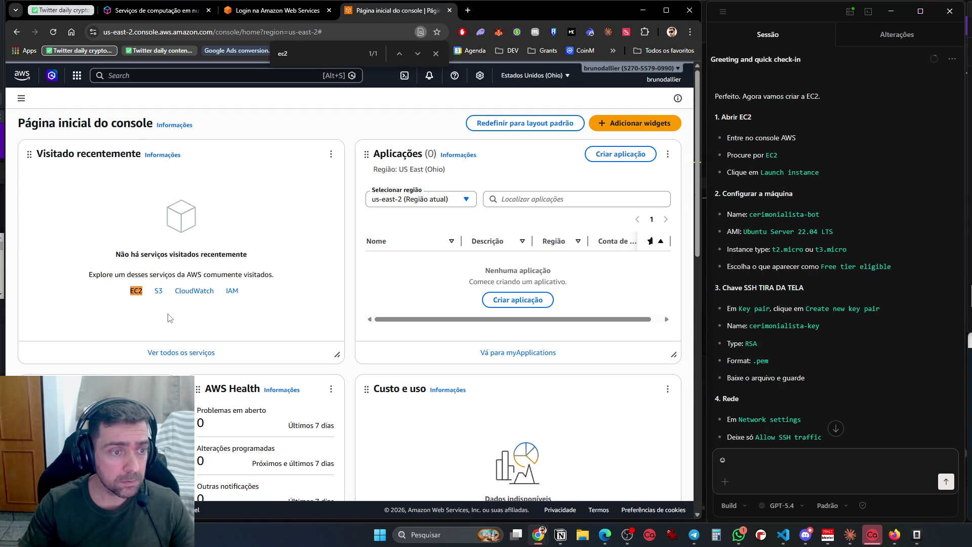
left_click(138, 293)
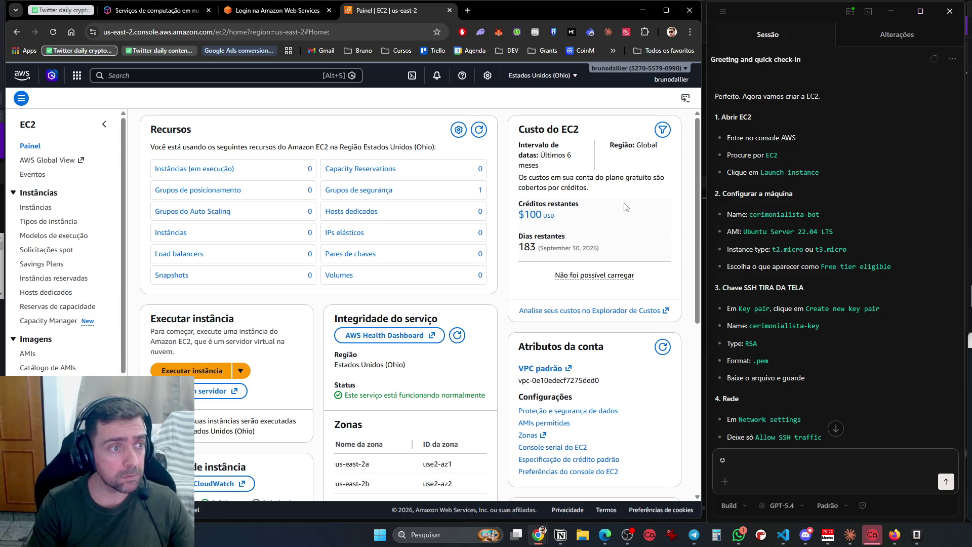
Step: Search the EC2 dashboard for 'launch' with the browser find bar
key("ctrl+f")
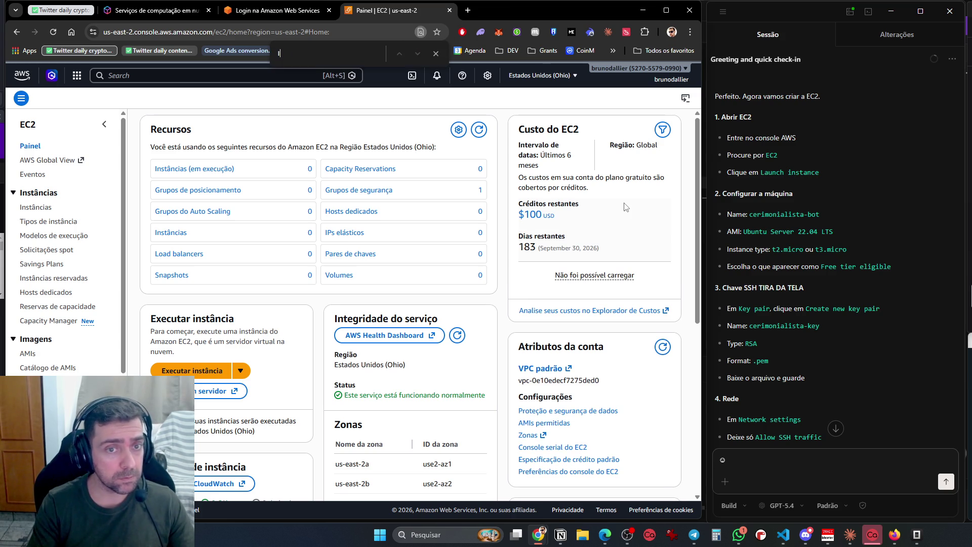
type("launch")
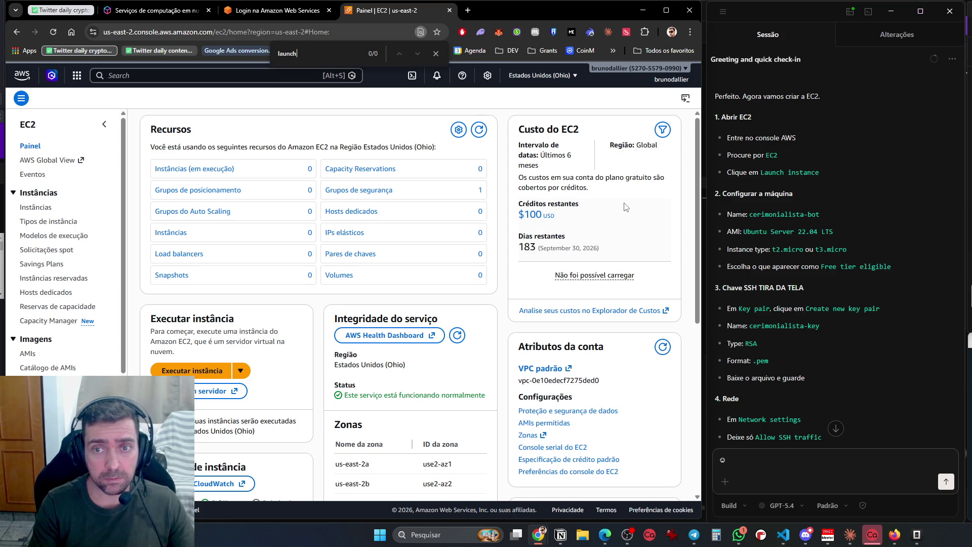
key("ctrl+f")
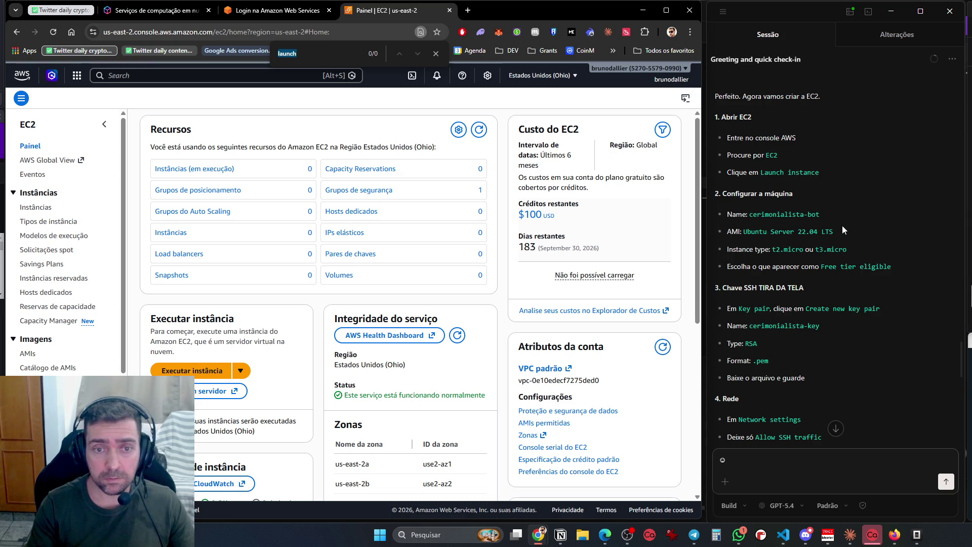
Step: Tell Codex 'o meu ta em portugues, ja estou no console e acessei ec2' and read its reply
scroll(836, 253, "down", 3)
type("p .e")
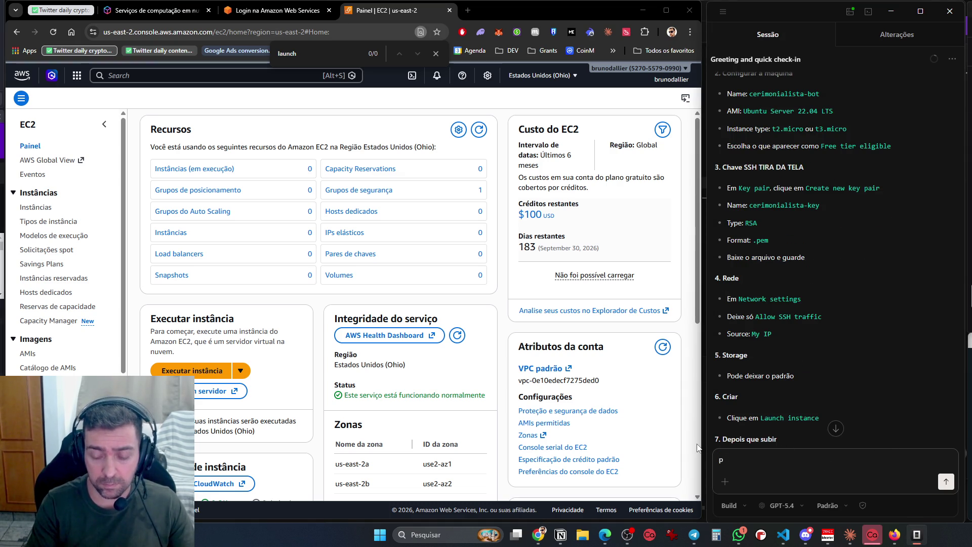
key("BackSpace")
type("o meu ta em portugue")
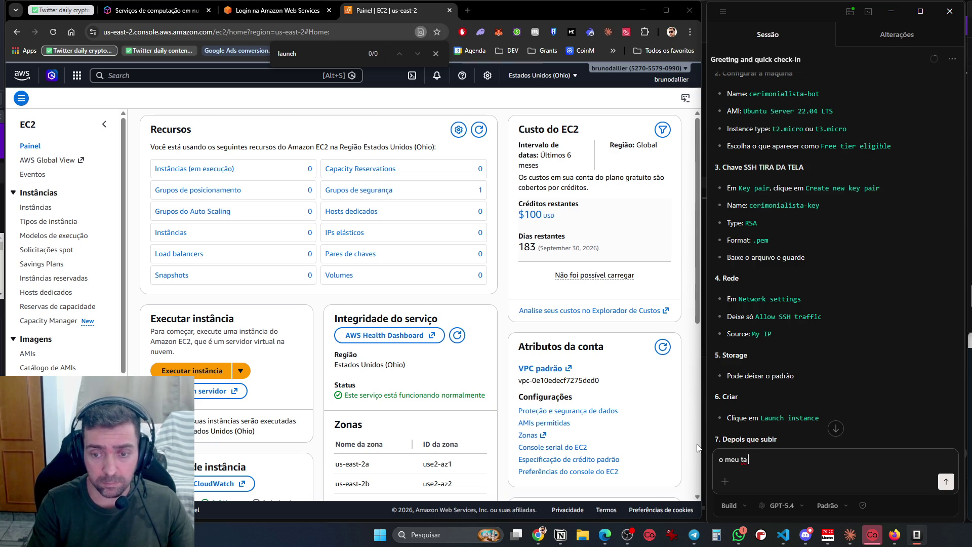
type("s, ja es")
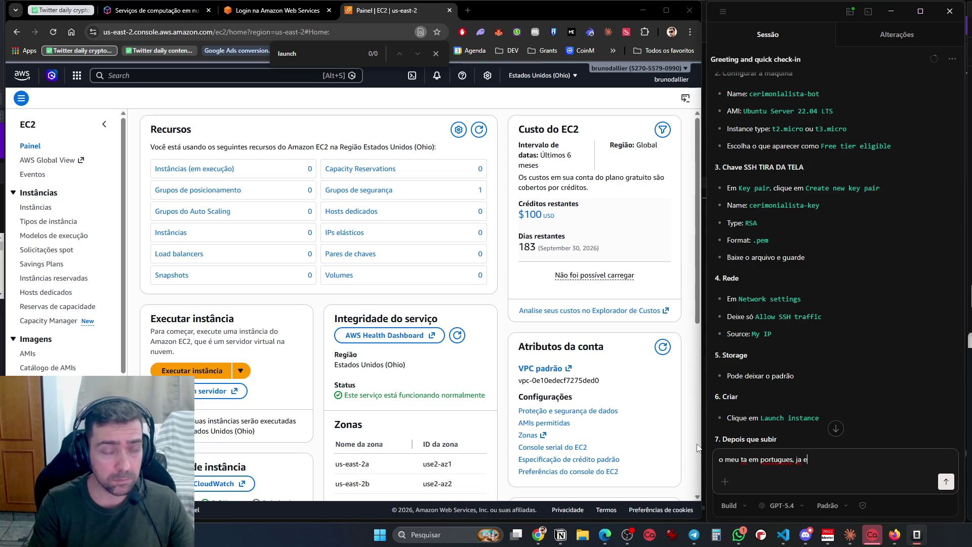
type("tou no console e a")
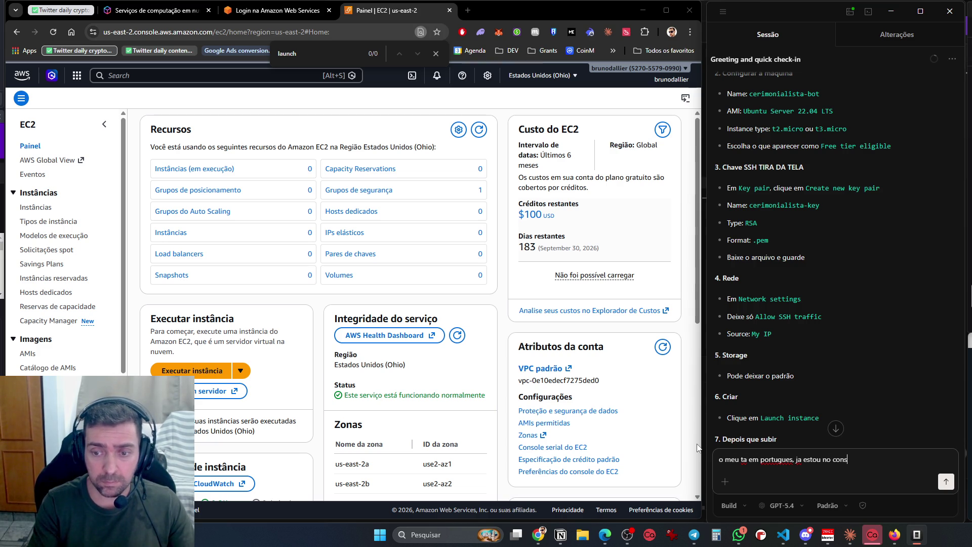
type("cessei ec2")
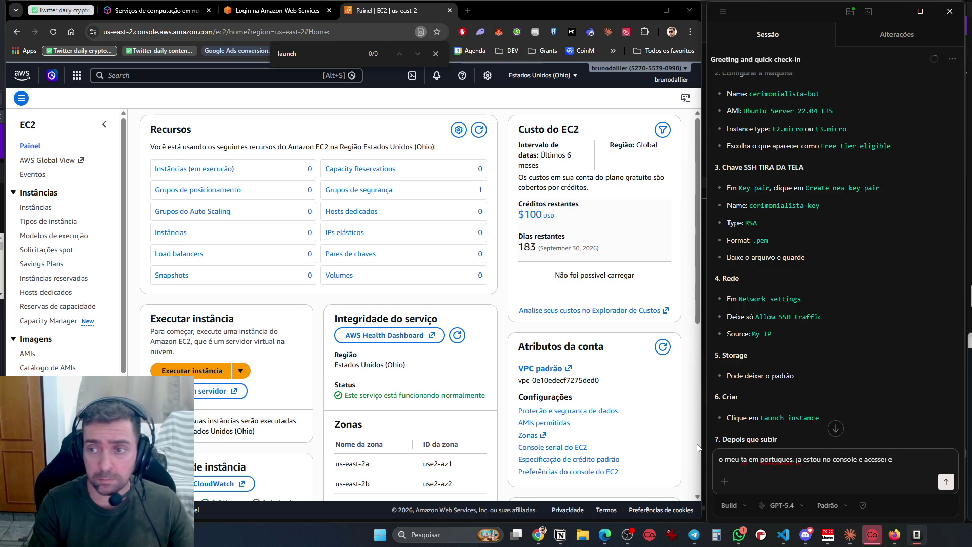
key("Return")
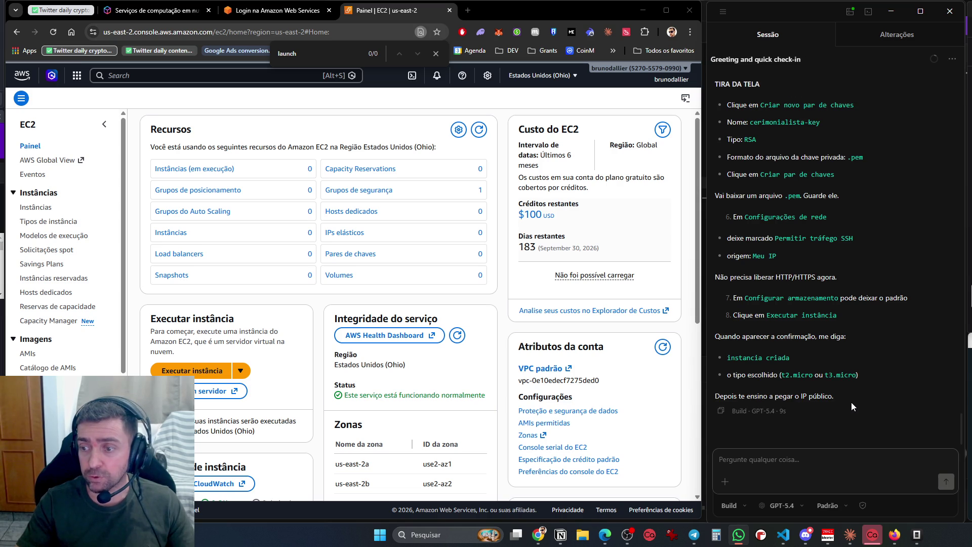
scroll(855, 396, "up", 5)
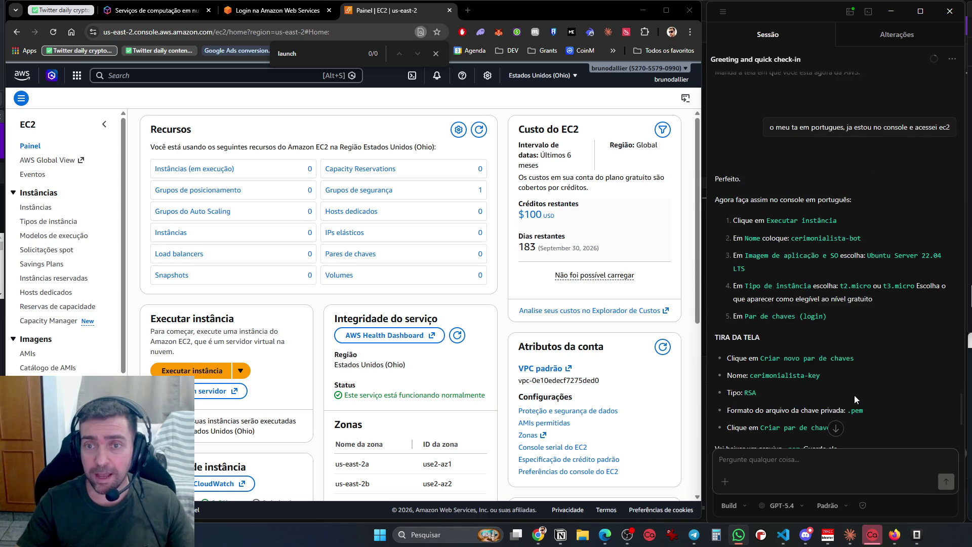
scroll(855, 396, "down", 2)
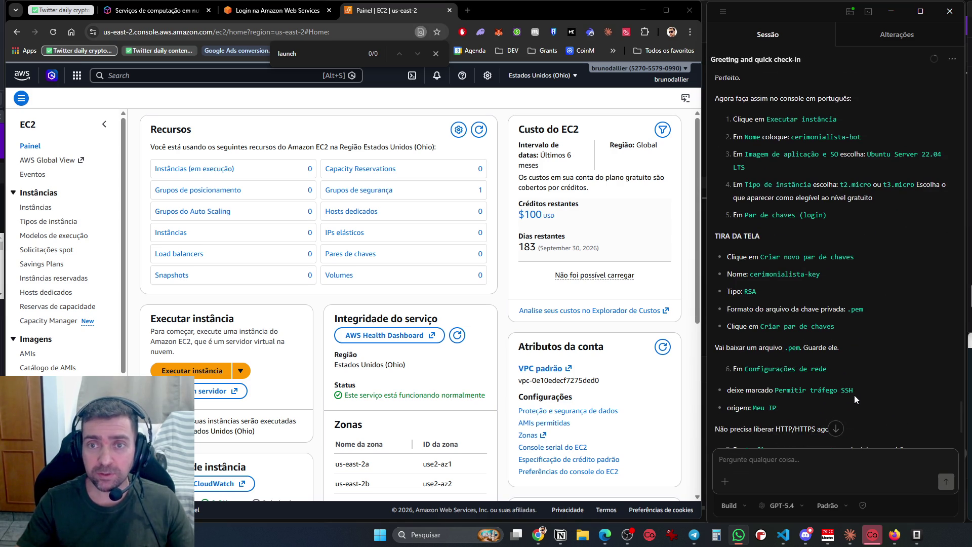
Step: Find 'executar' on the EC2 dashboard and open the Executar instância launch form
scroll(855, 395, "up", 2)
scroll(855, 395, "down", 2)
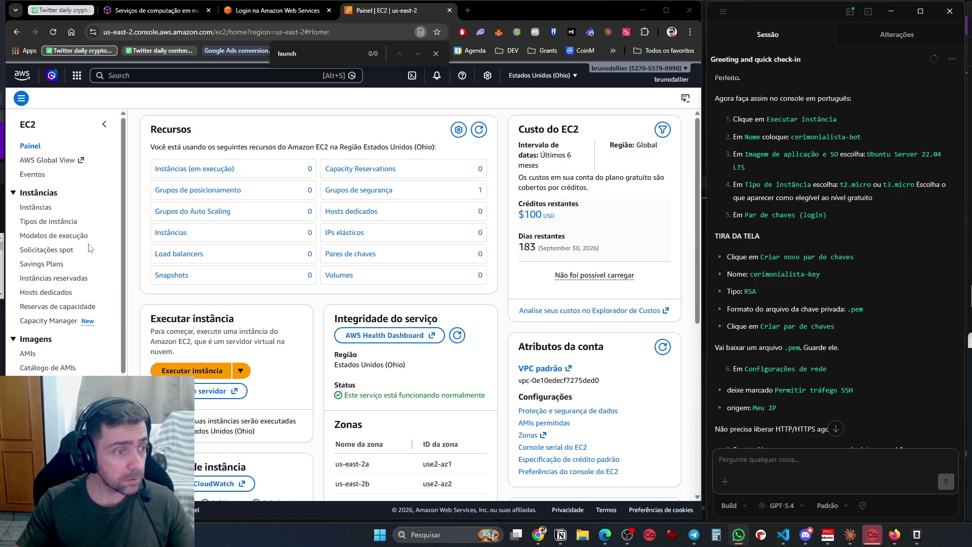
type("exe")
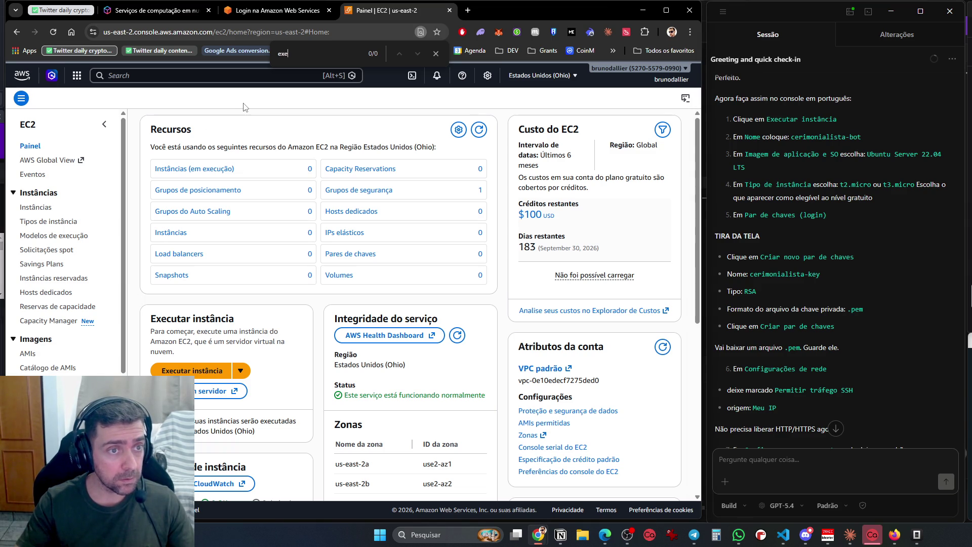
type("cu")
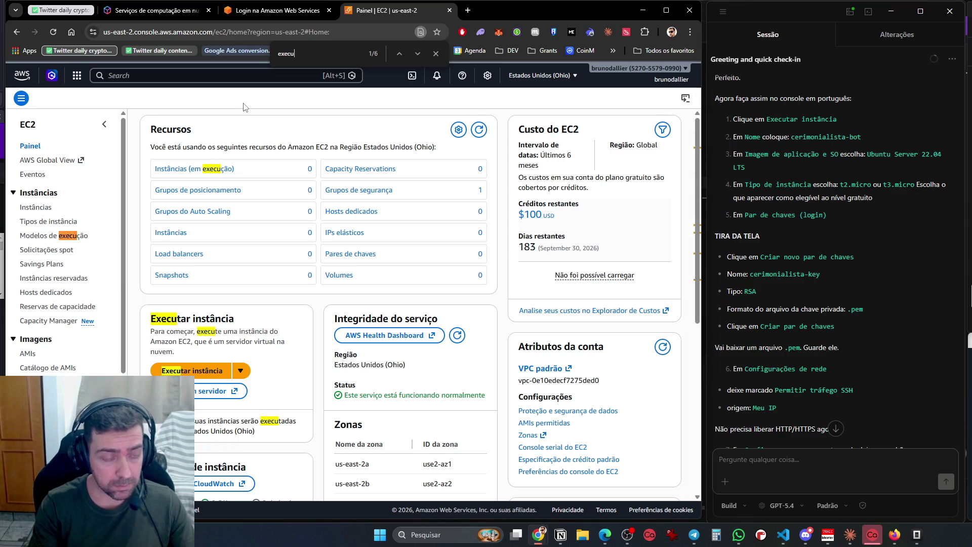
type("tar")
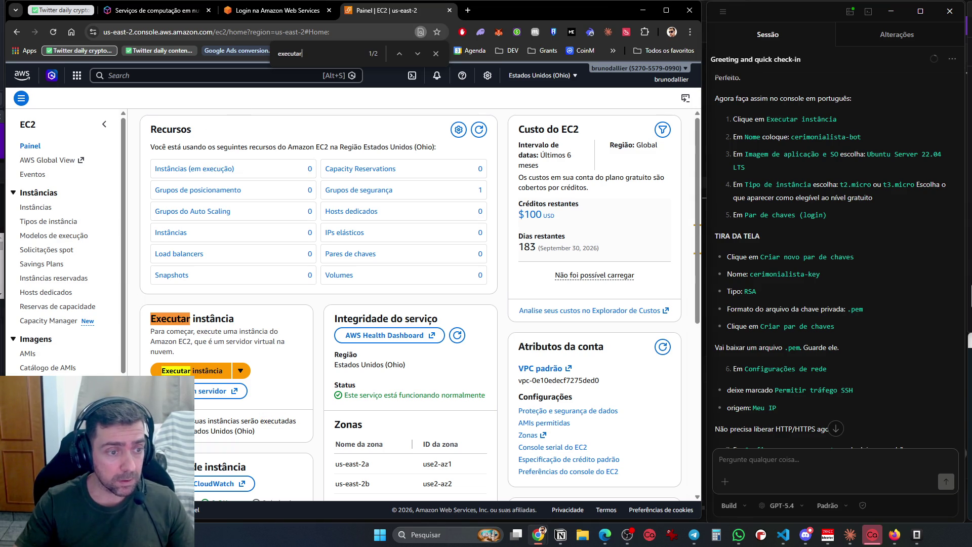
left_click(211, 376)
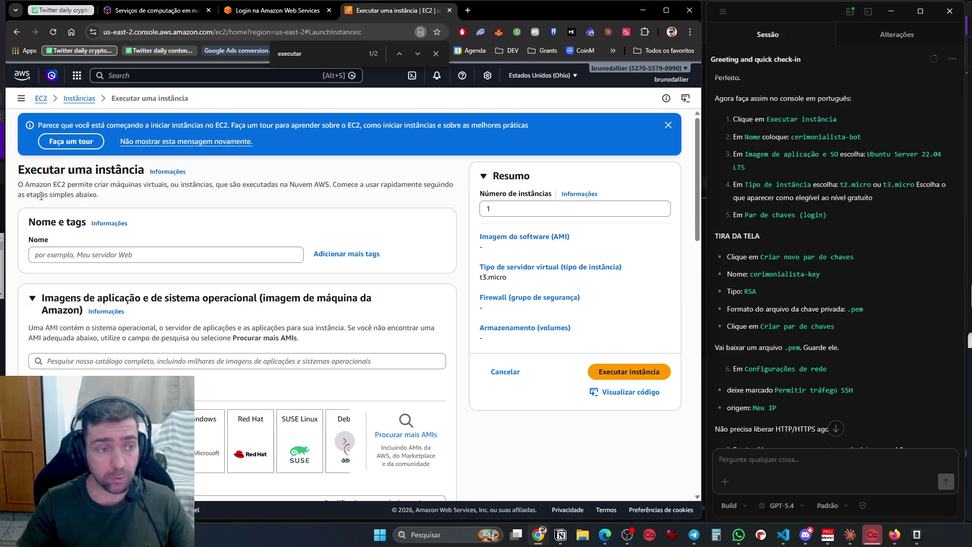
Step: Enter cerimonialista-bot as the instance Name, removing the extra tag row and re-entering it
left_click(76, 253)
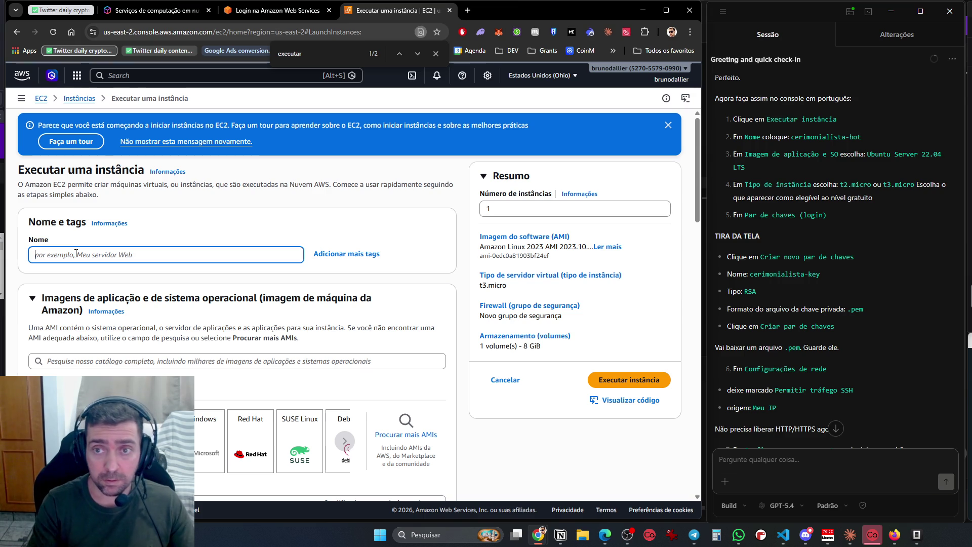
type("cerimoni")
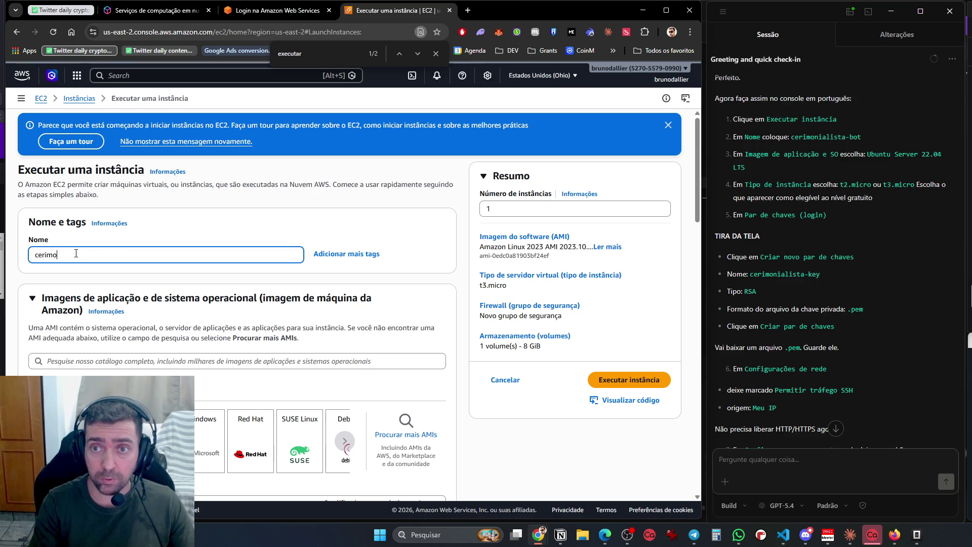
type("alista-bot")
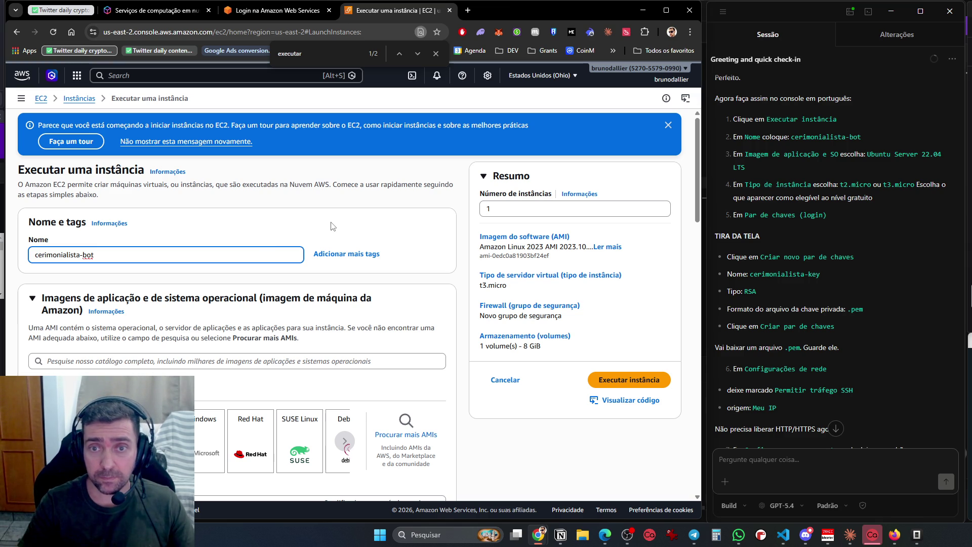
left_click(360, 261)
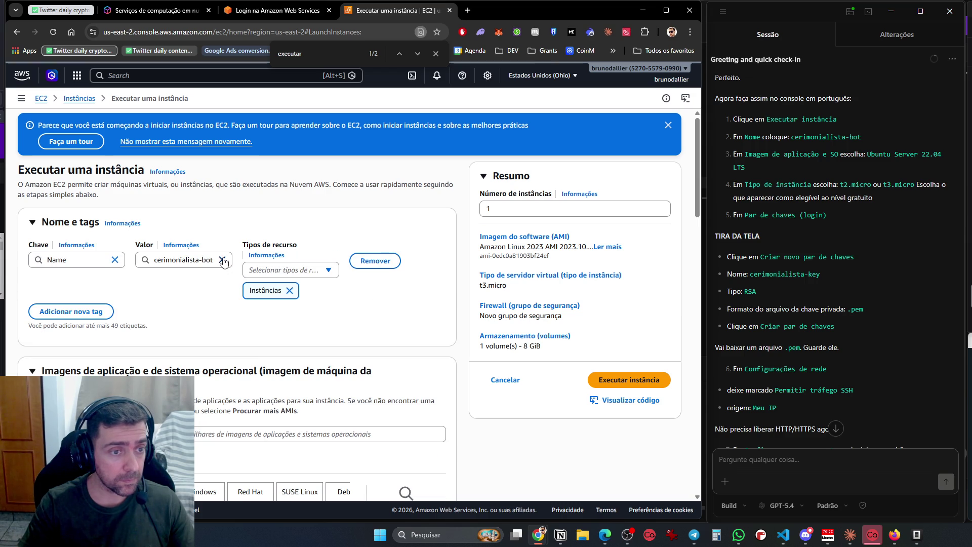
left_click(224, 260)
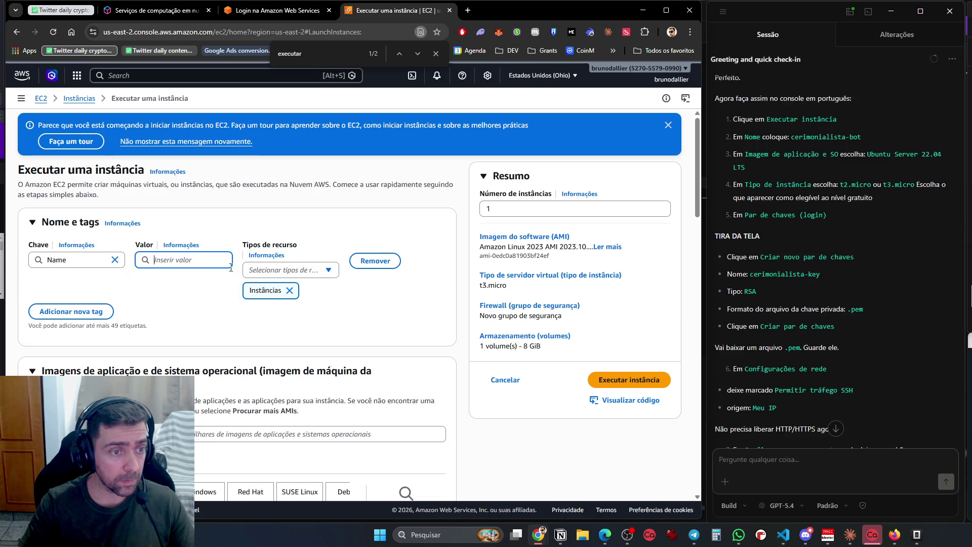
left_click(290, 290)
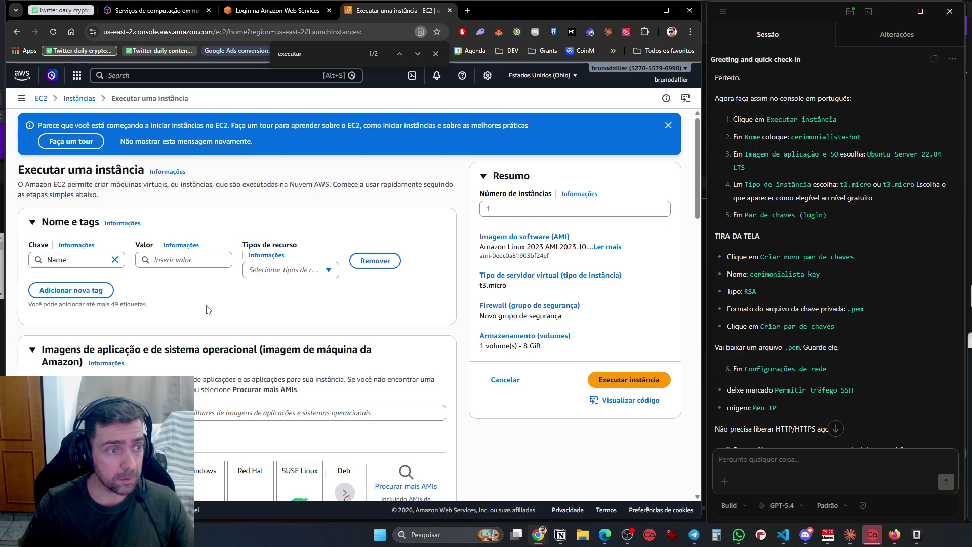
left_click(356, 259)
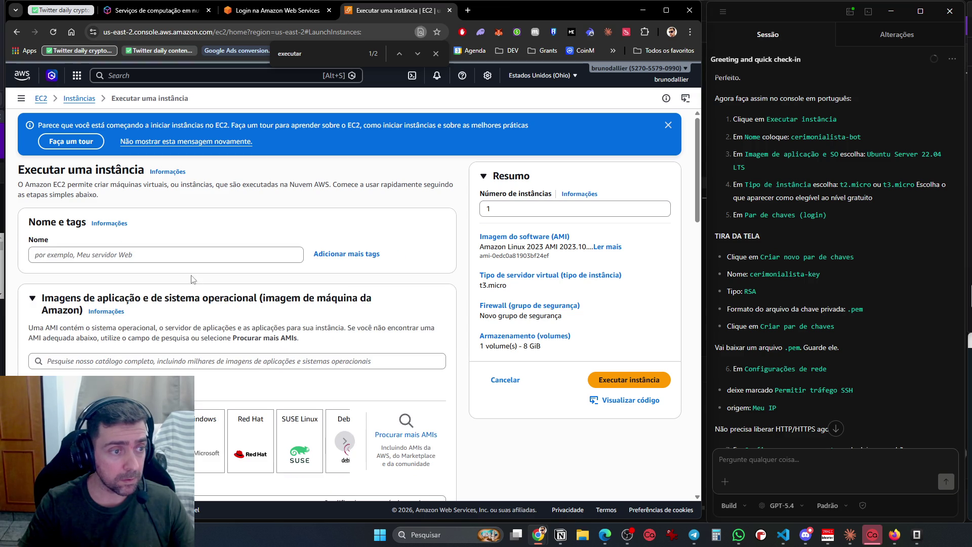
left_click(127, 248)
type("cerimonialista-bot")
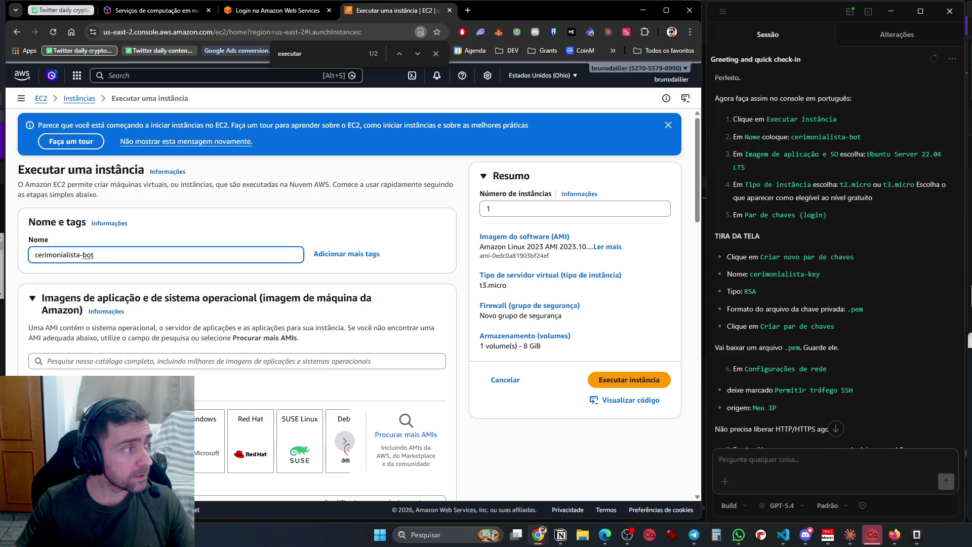
key("alt+Tab")
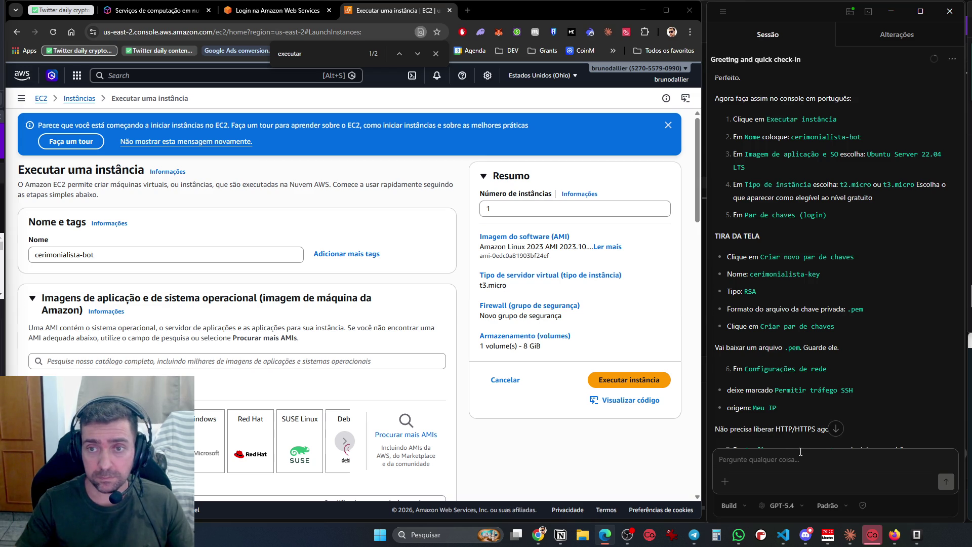
Step: Send 'vc pode ir me explicando o que cada coisa faz, para entender tb ok? Estou na parte 2 agora'
type("vc pode ir")
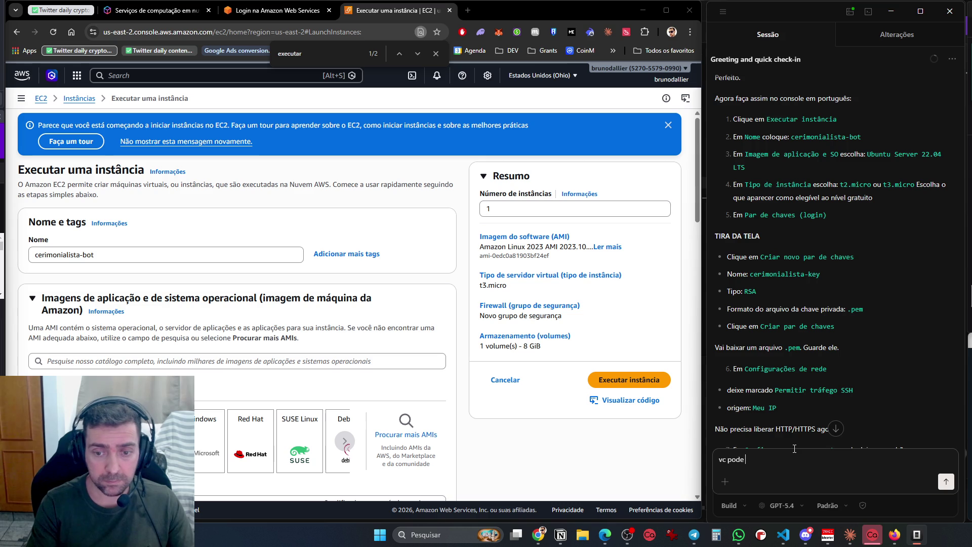
type(" me explicando o que c")
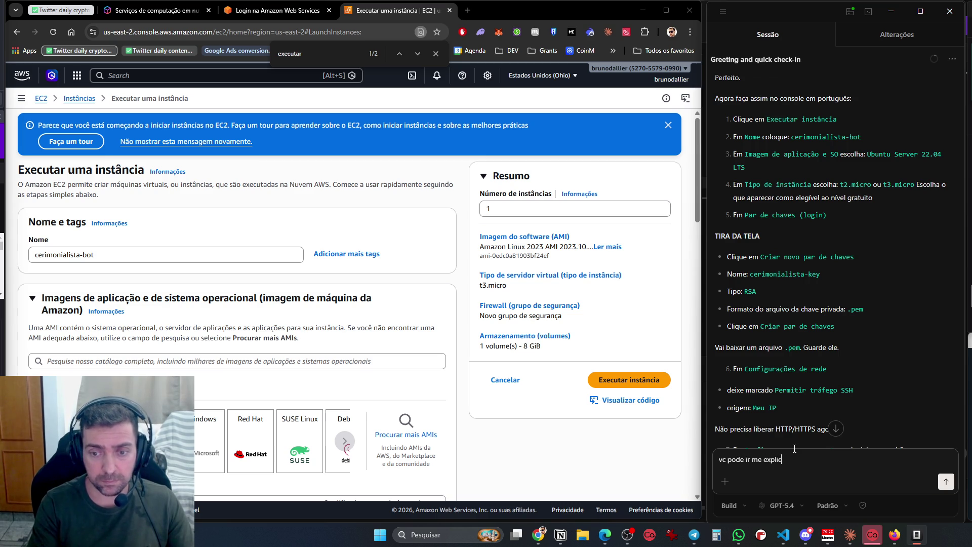
type("ada coisa faz, para e")
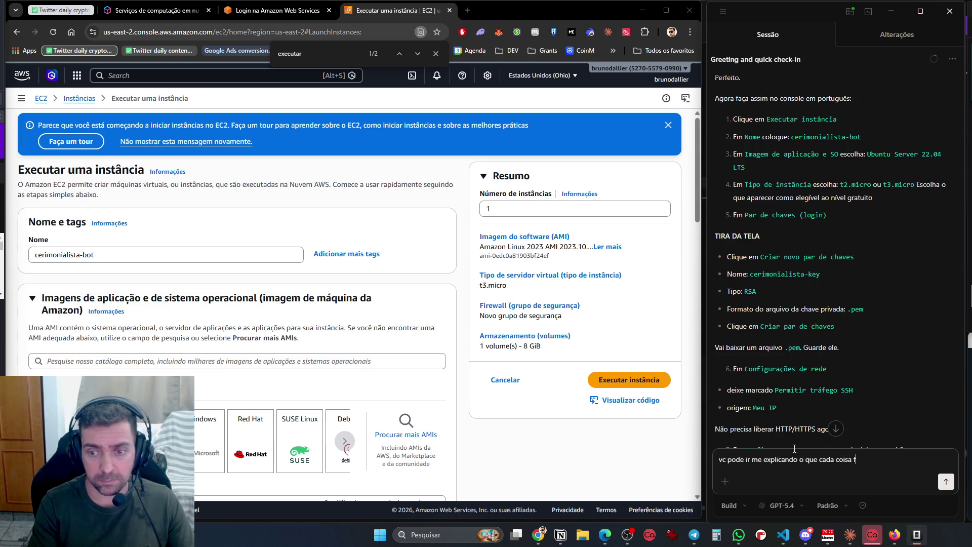
type("nder tb o")
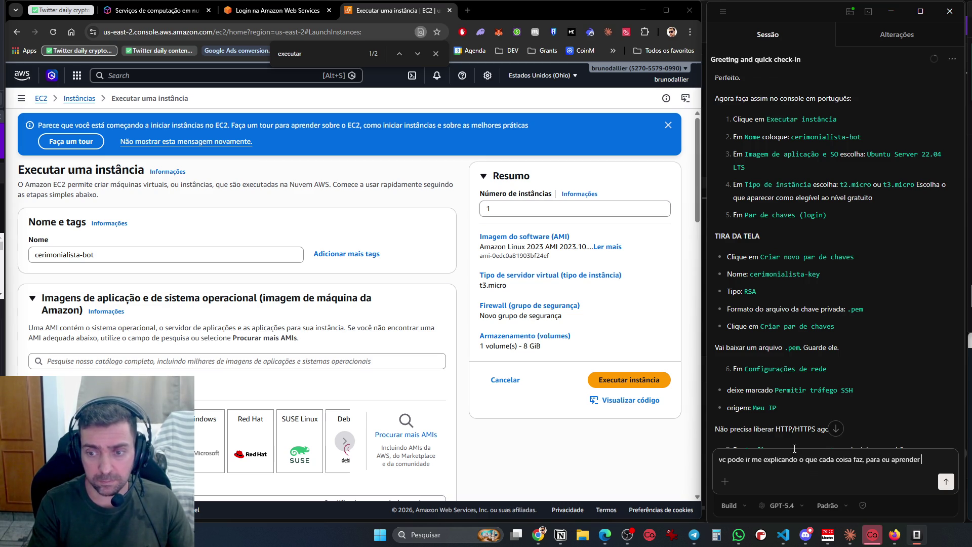
type("k.")
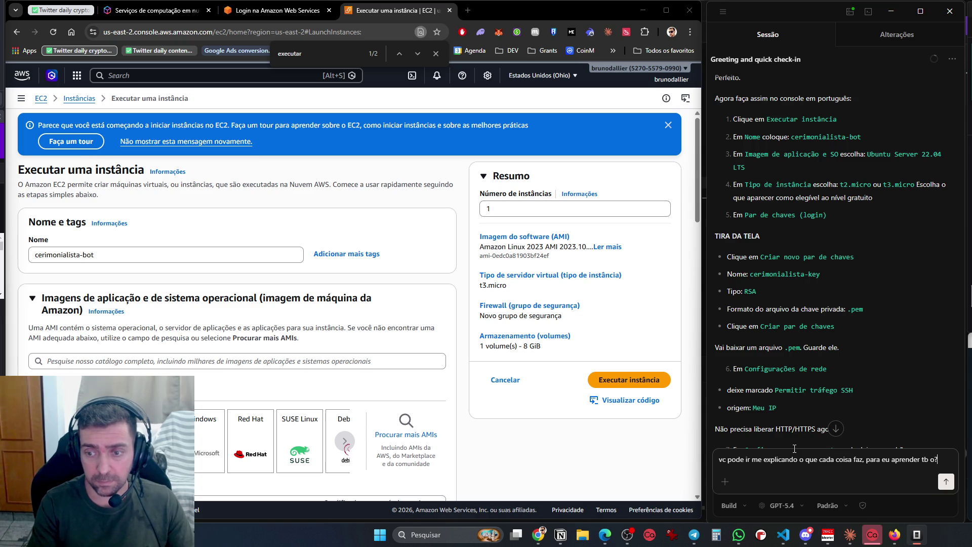
key("BackSpace")
type("? Estou na parte 2 asgora")
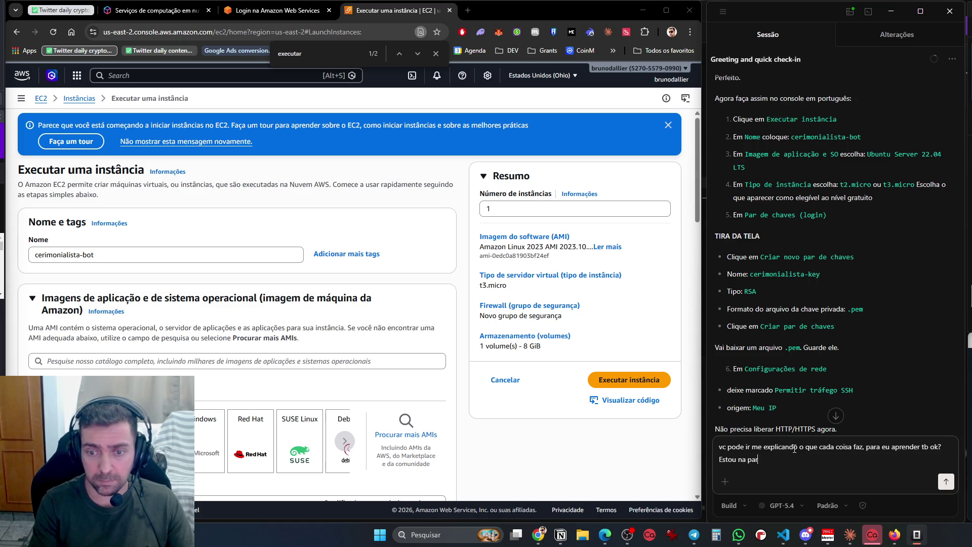
key("Left")
key("Left")
key("Left")
key("BackSpace")
key("Return")
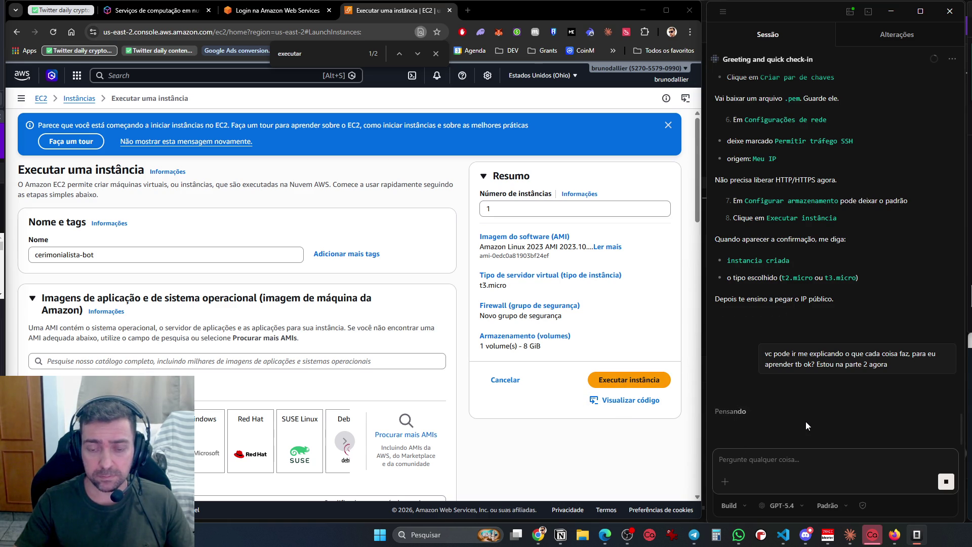
left_click(850, 534)
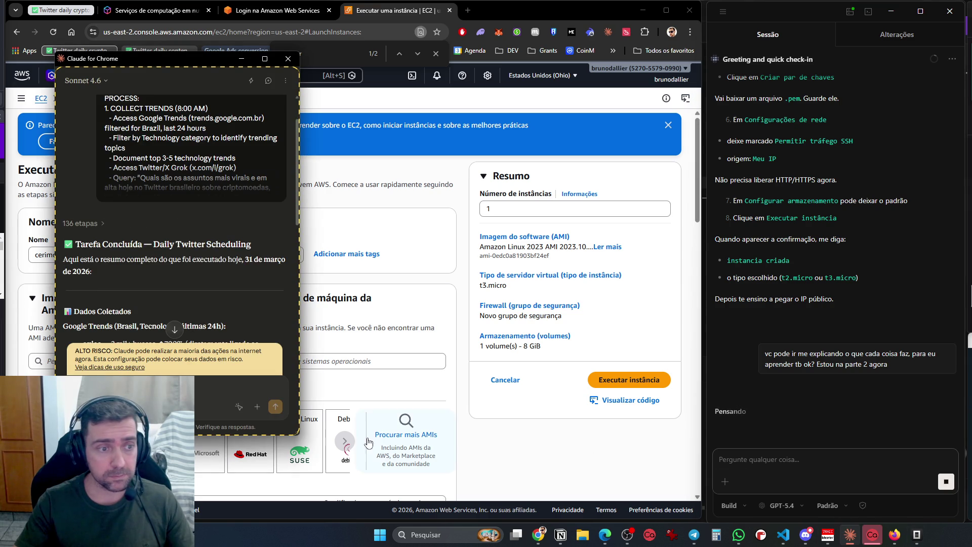
scroll(215, 296, "down", 5)
scroll(223, 318, "down", 10)
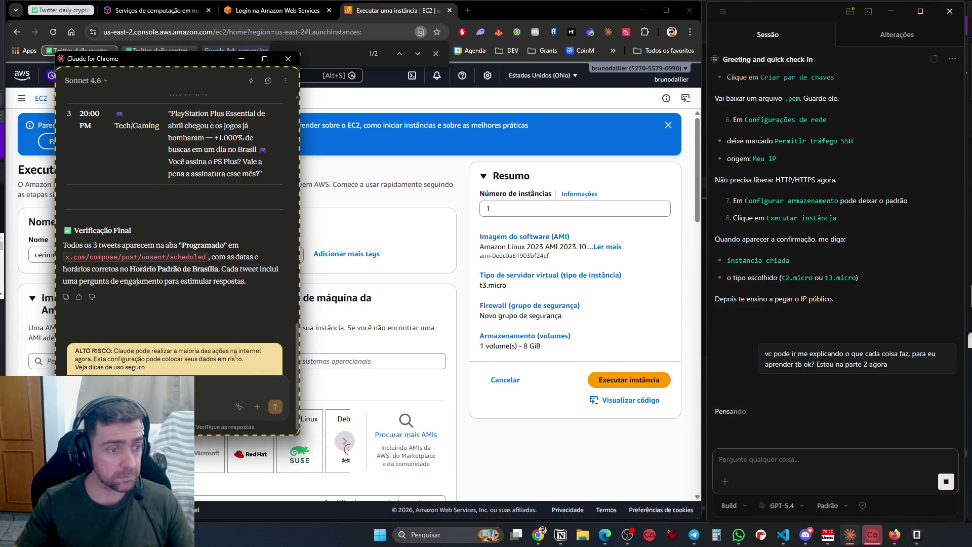
left_click(289, 61)
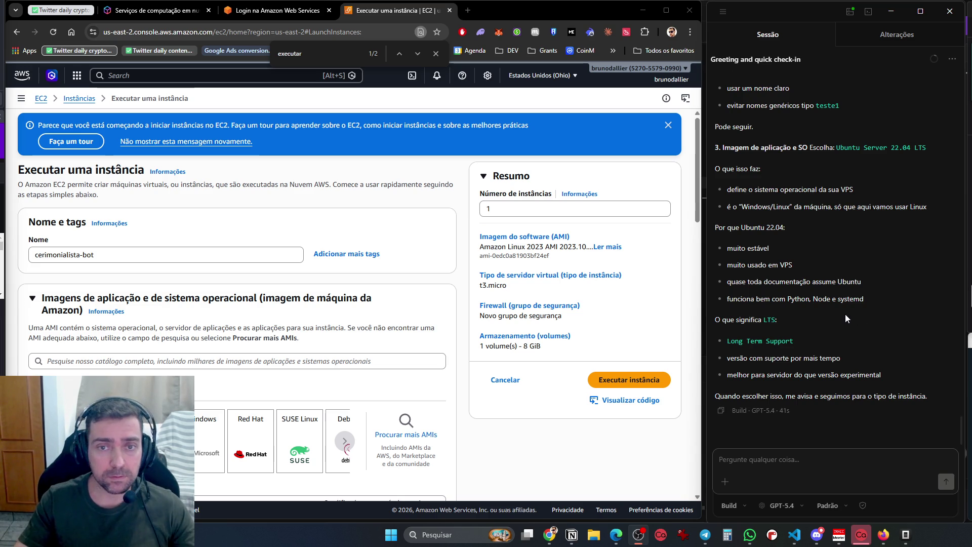
Step: Read the assistant's explanation of the instance name and Ubuntu Server 22.04 LTS choice
scroll(845, 314, "up", 8)
scroll(835, 294, "down", 3)
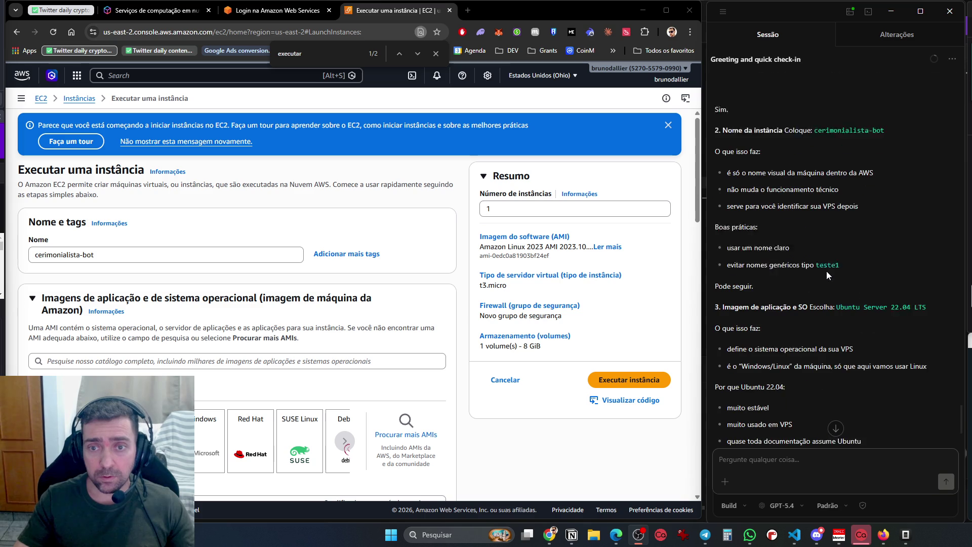
scroll(829, 264, "down", 1)
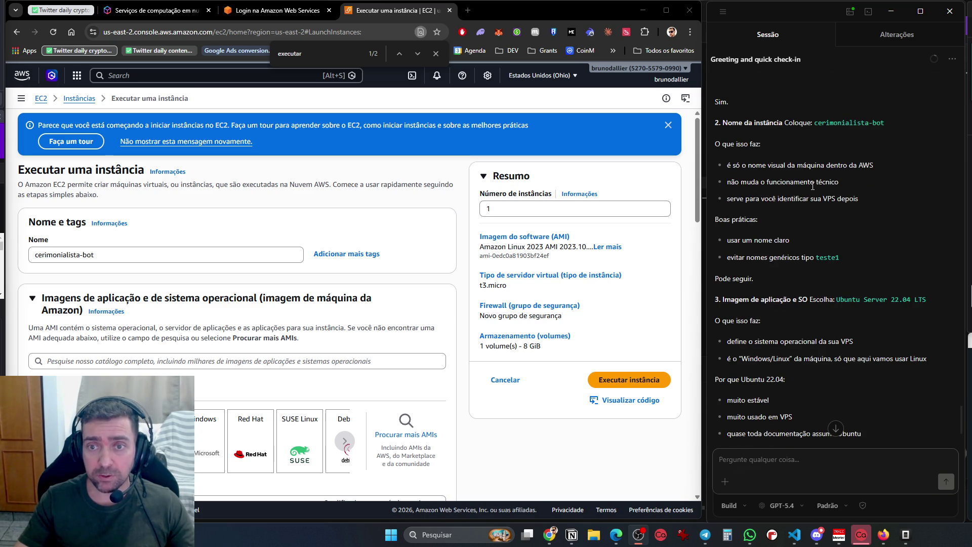
left_click(784, 461)
Step: Type 'Eu posso ter varias instancias?' into the assistant chat box
type("Eu posso")
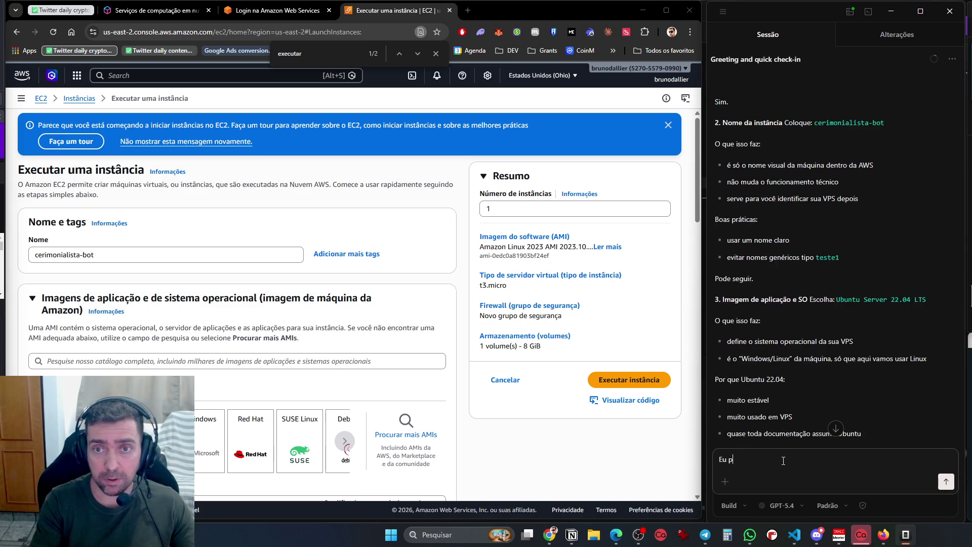
type(" ter varias i")
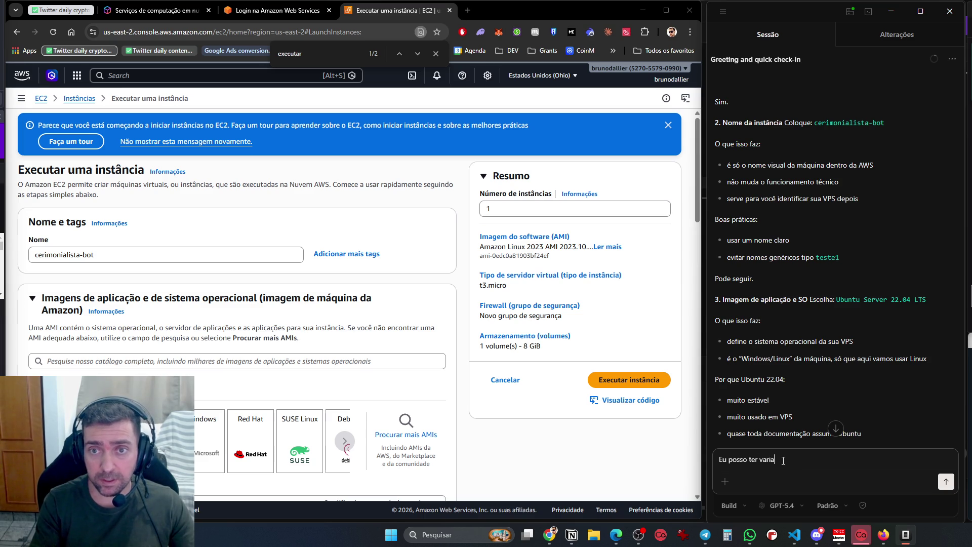
type("nstancias?")
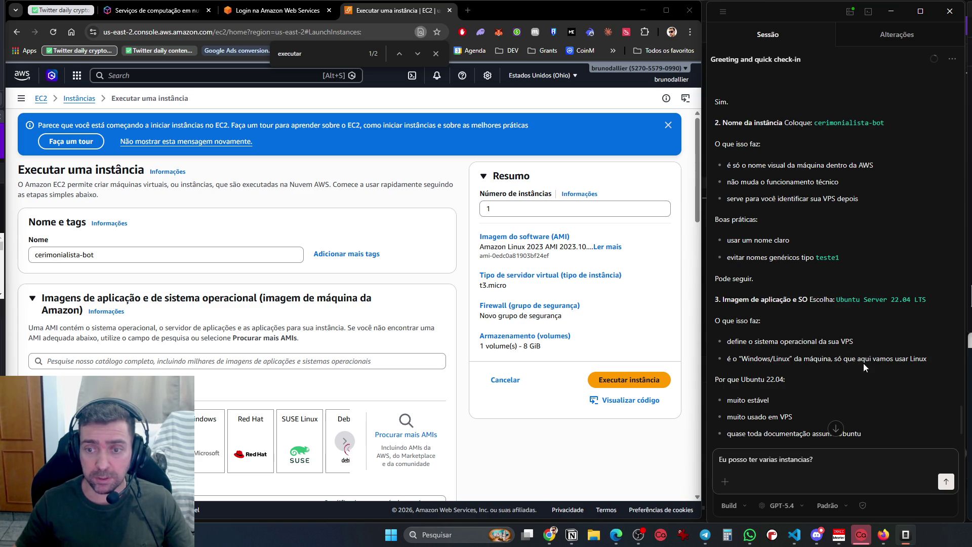
scroll(330, 345, "down", 1)
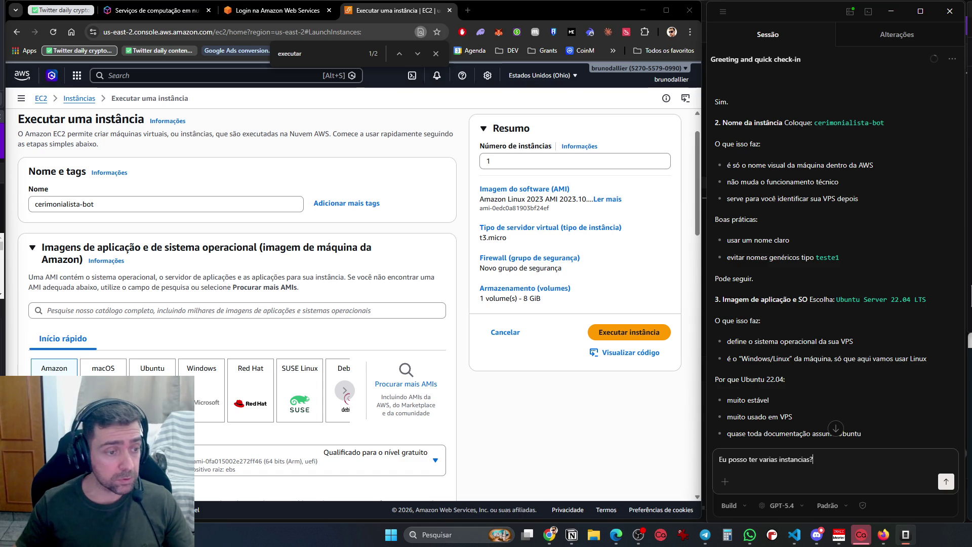
Step: Choose the Ubuntu AMI under Quick Start in place of Amazon Linux 2023
left_click(154, 367)
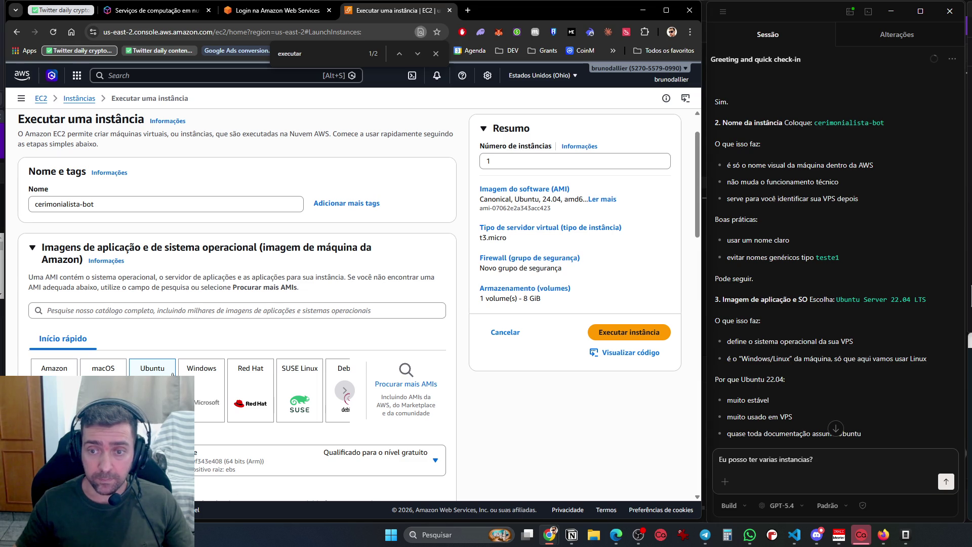
scroll(805, 356, "down", 2)
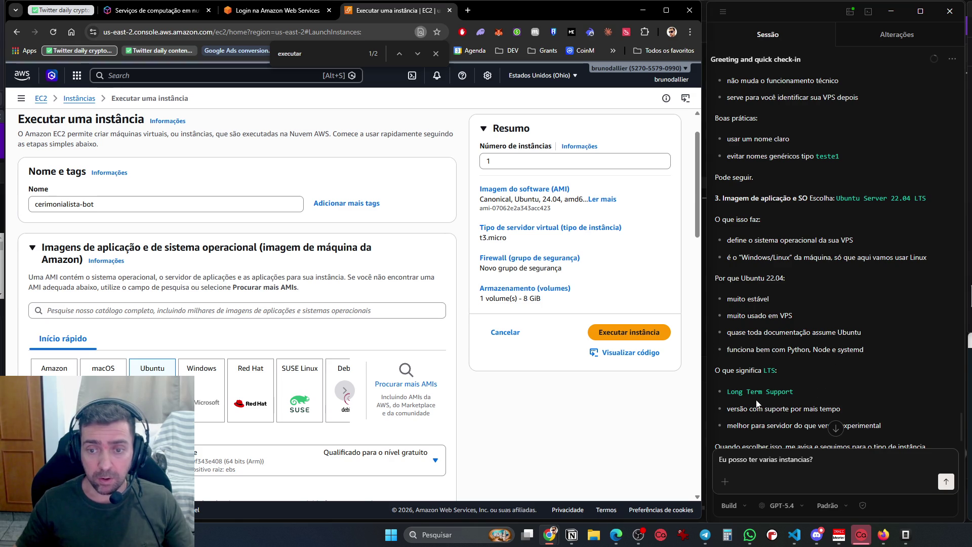
Step: Send the drafted multiple-instances question and read the assistant's free-tier t2.micro/t3.micro advice
scroll(758, 403, "down", 1)
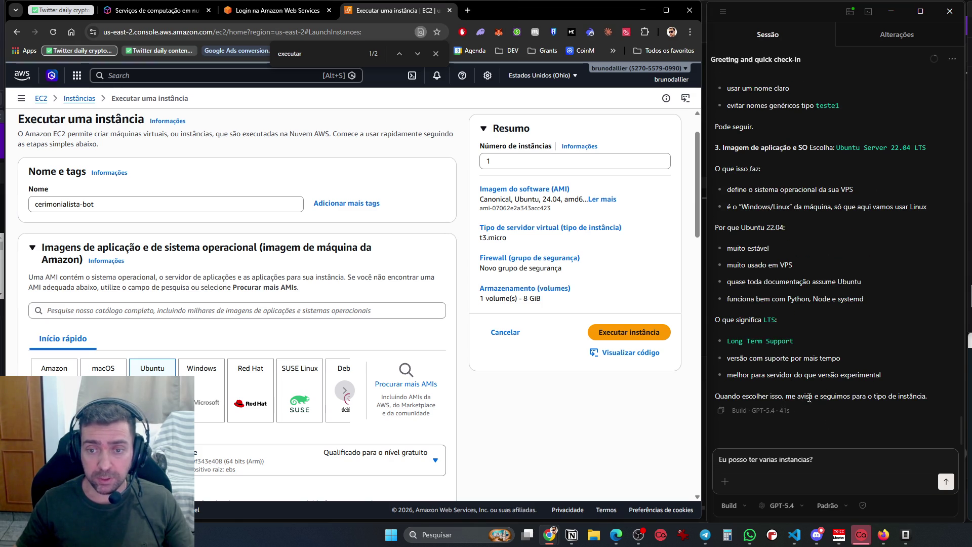
left_click(821, 460)
key("Return")
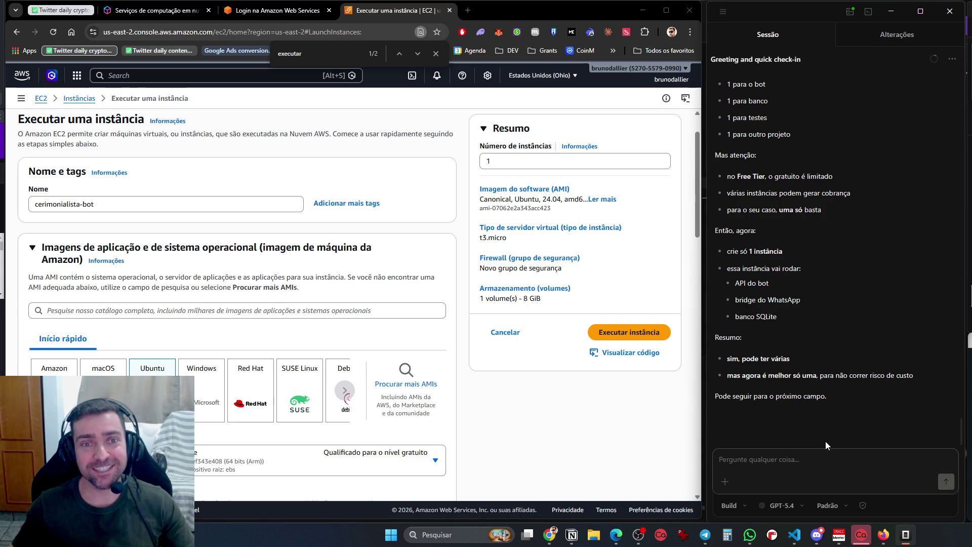
mouse_move(783, 397)
scroll(746, 370, "up", 5)
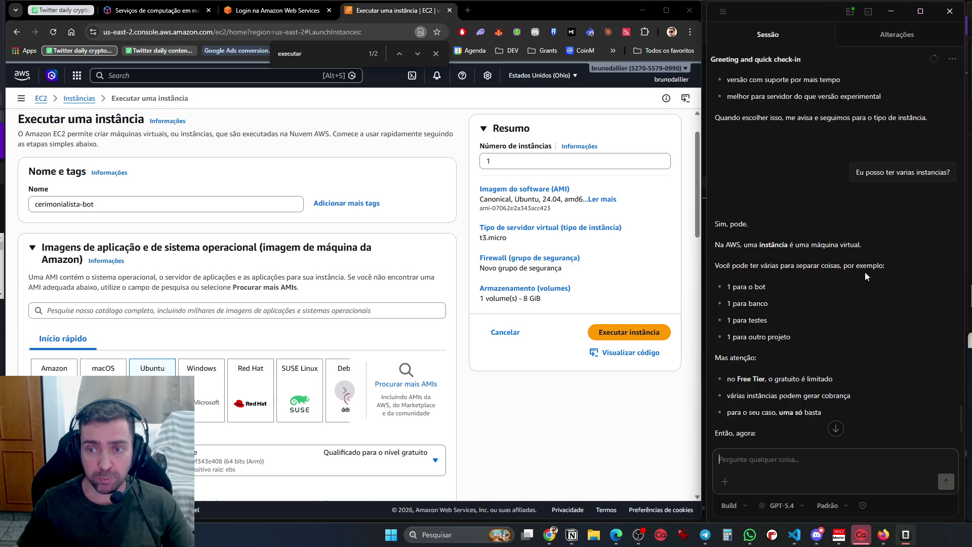
scroll(782, 342, "down", 3)
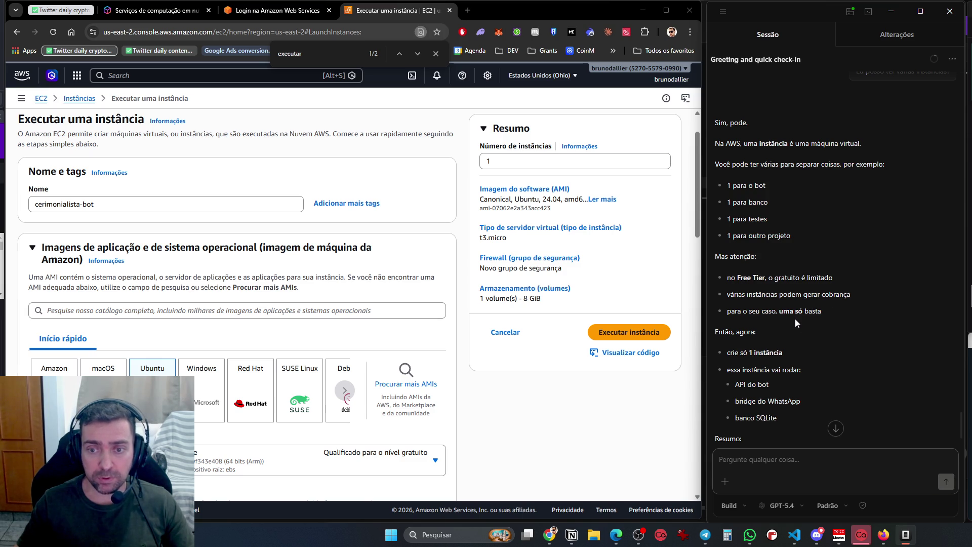
scroll(800, 322, "down", 2)
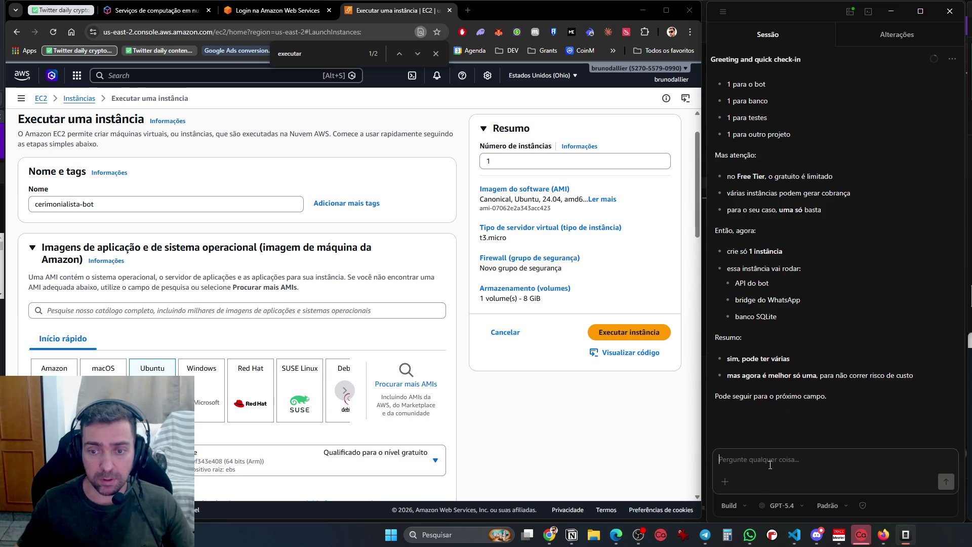
Step: Reply 'sim' to the assistant and review the free-tier Ubuntu Server 24.04 LTS AMI details
type("sim")
key("Return")
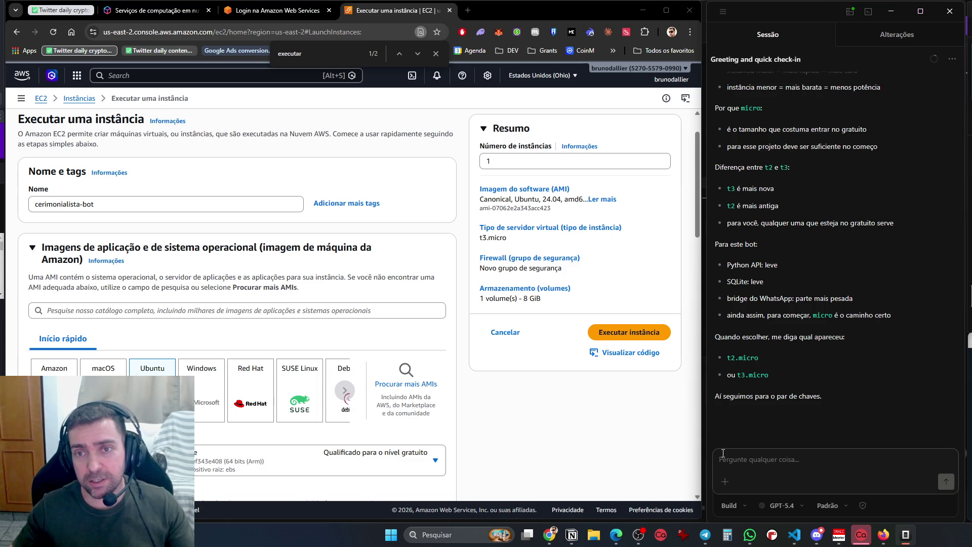
scroll(786, 423, "up", 5)
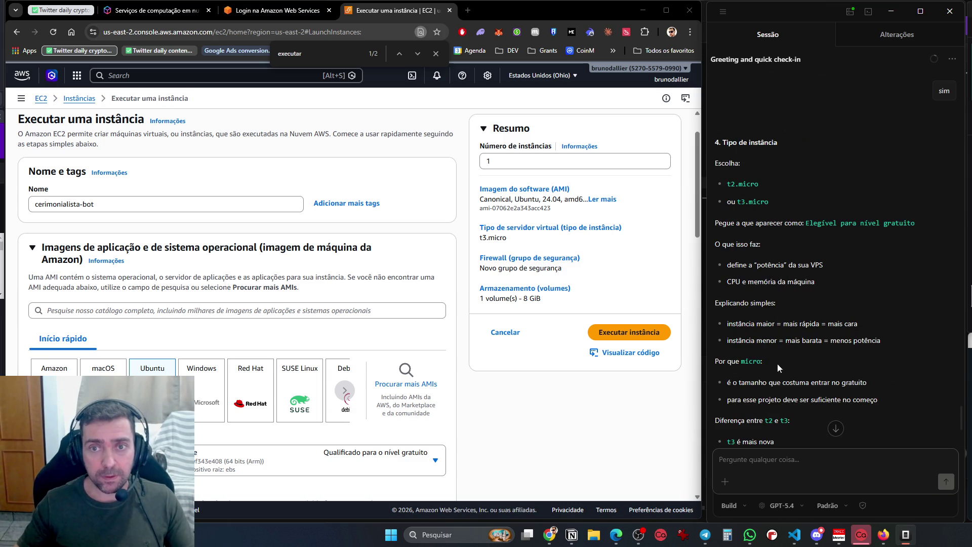
scroll(396, 338, "down", 3)
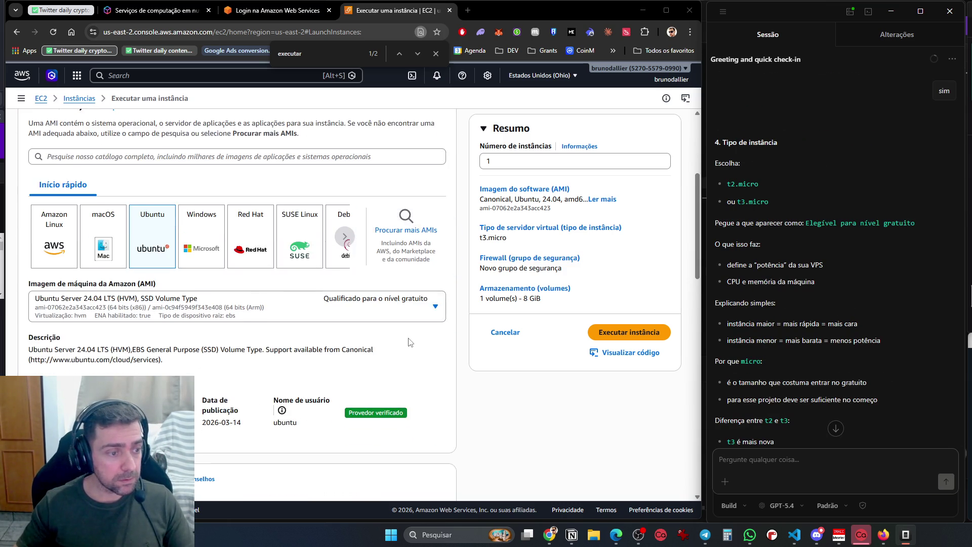
scroll(408, 342, "down", 1)
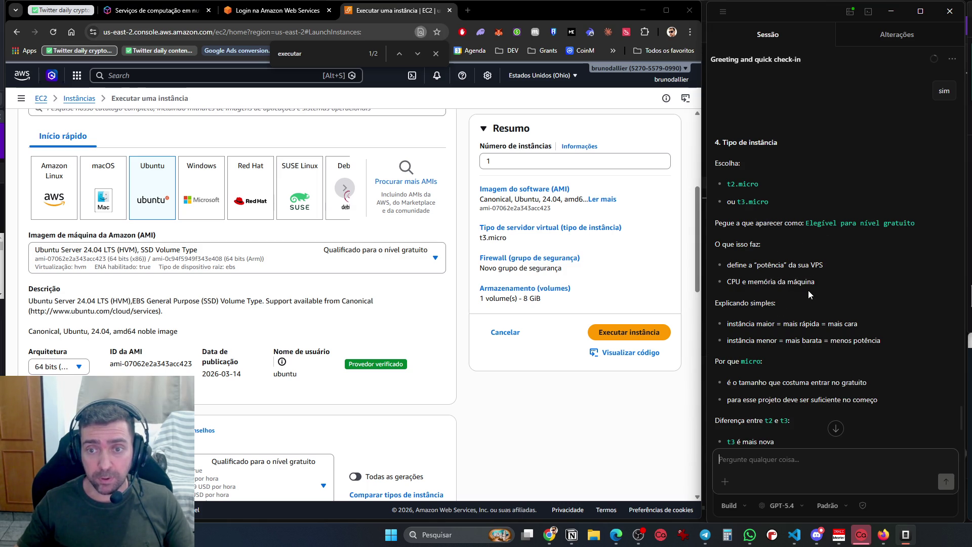
scroll(808, 290, "down", 3)
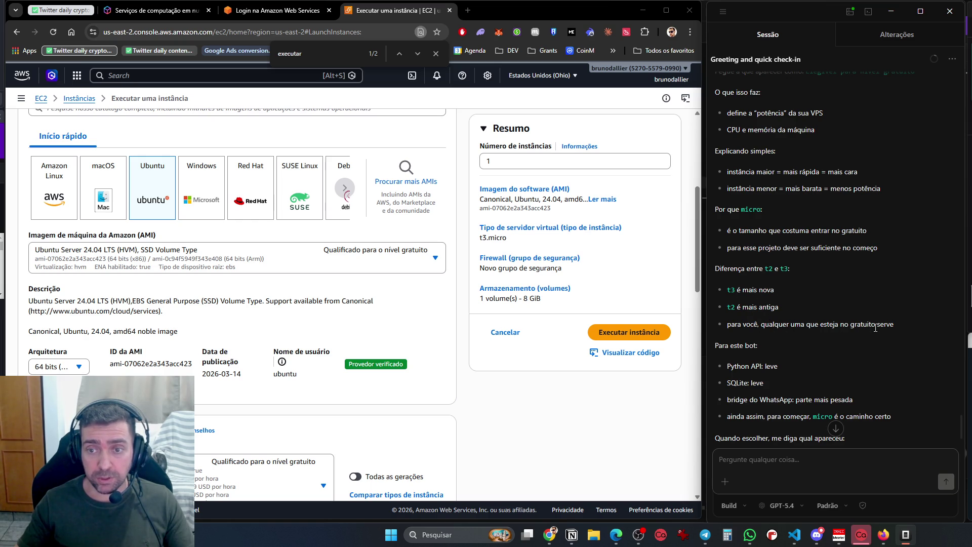
scroll(402, 358, "down", 2)
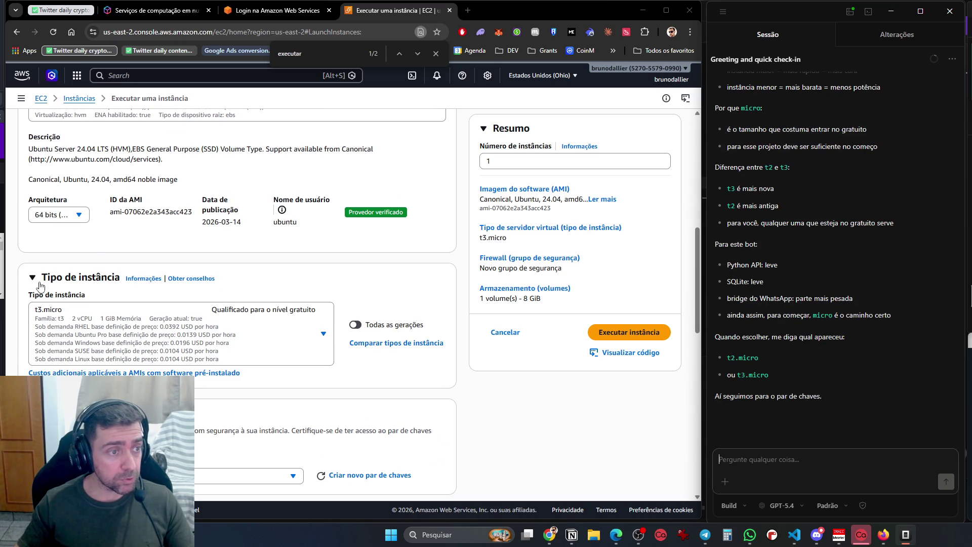
left_click(75, 217)
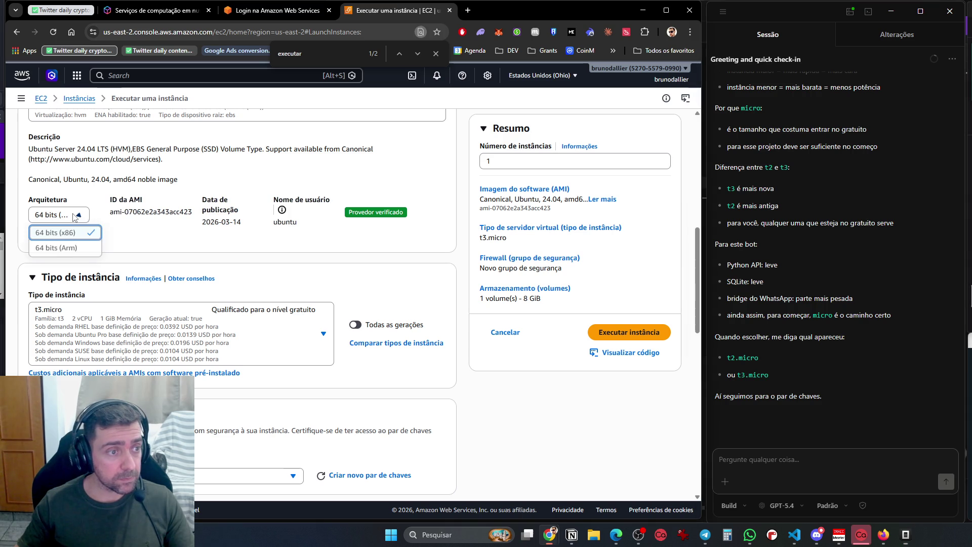
left_click(75, 217)
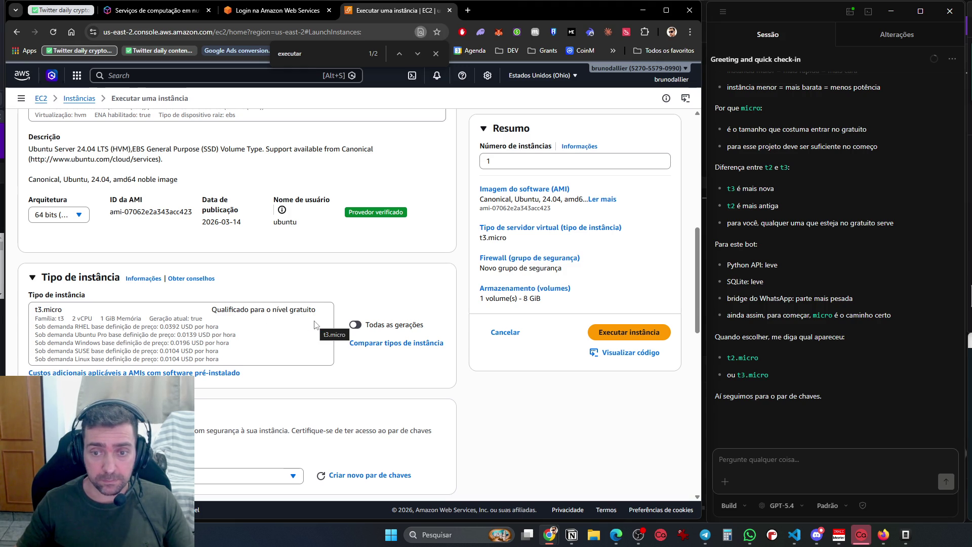
scroll(281, 332, "down", 2)
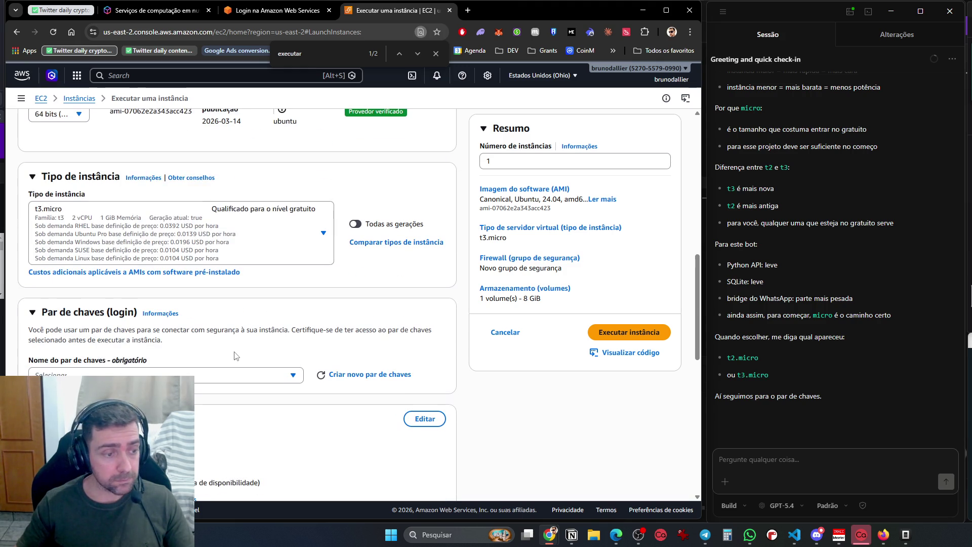
Step: Reply 'foi' to the assistant and scroll back through its answer
left_click(824, 476)
type("foi")
key("Return")
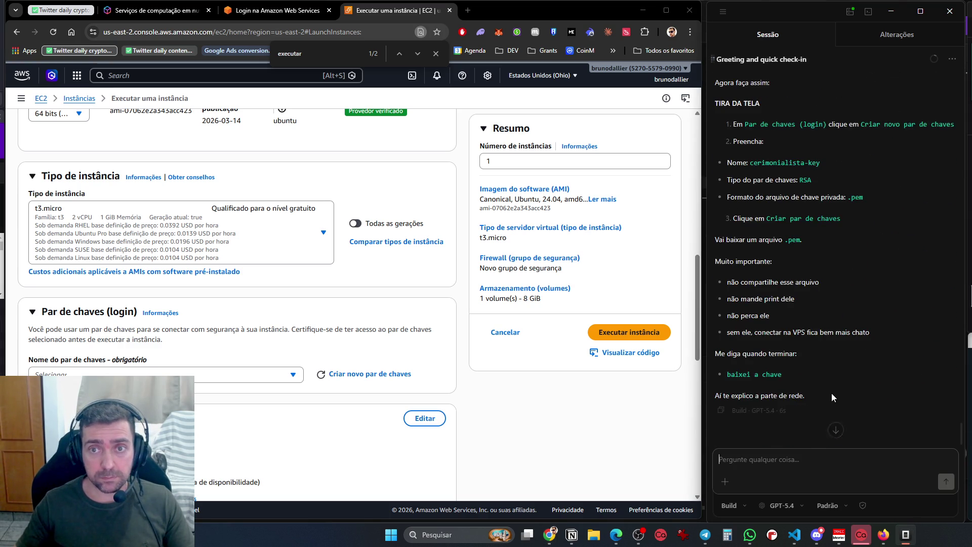
scroll(831, 393, "up", 1)
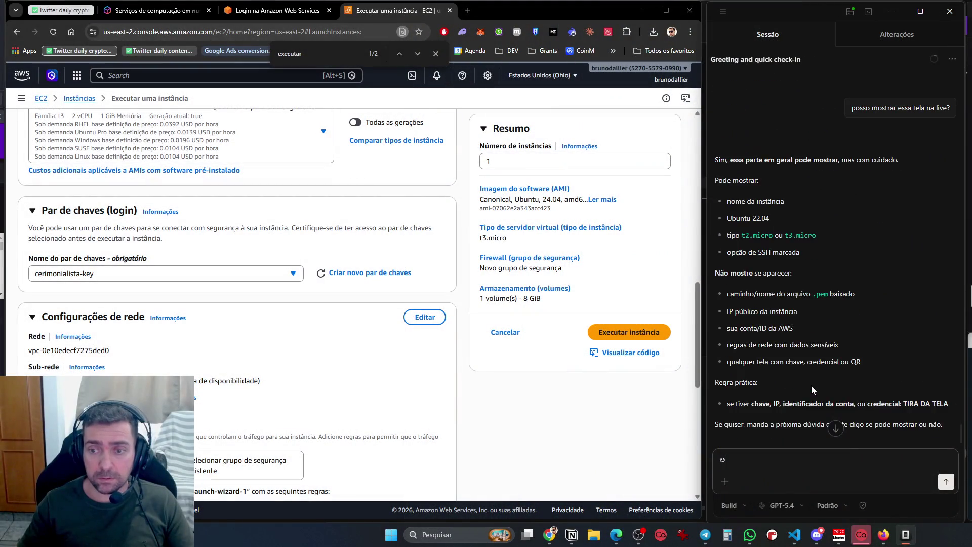
scroll(811, 385, "up", 10)
scroll(819, 366, "up", 3)
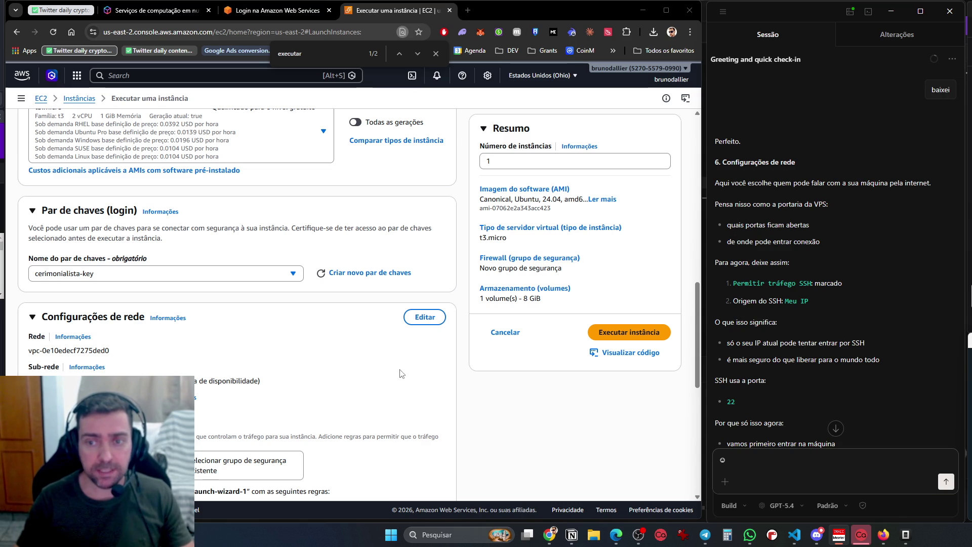
scroll(394, 366, "down", 2)
scroll(394, 365, "down", 2)
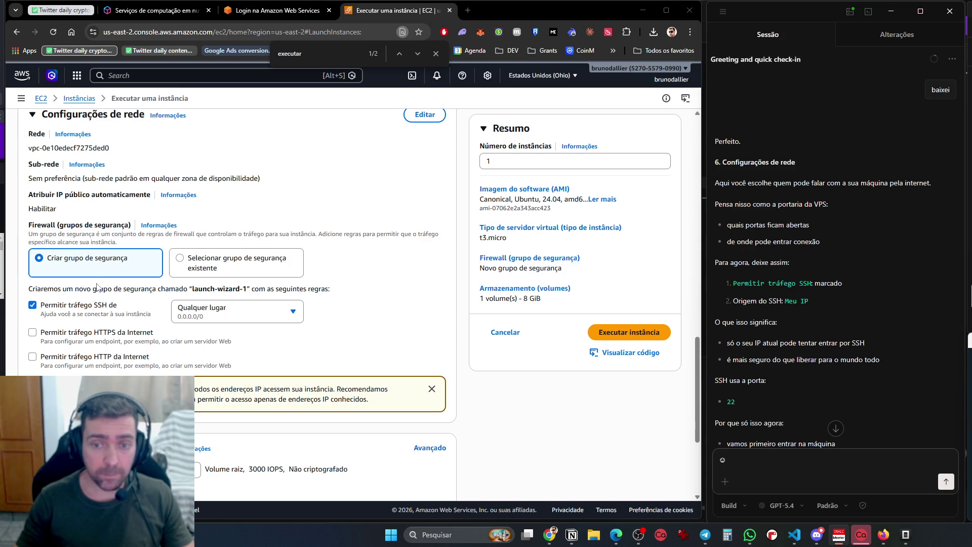
scroll(98, 287, "down", 2)
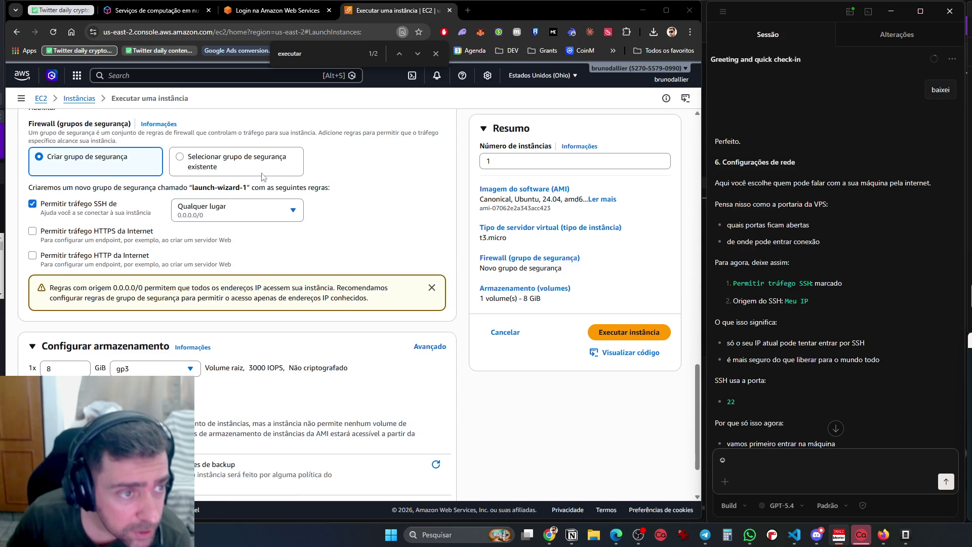
left_click(258, 210)
left_click(263, 217)
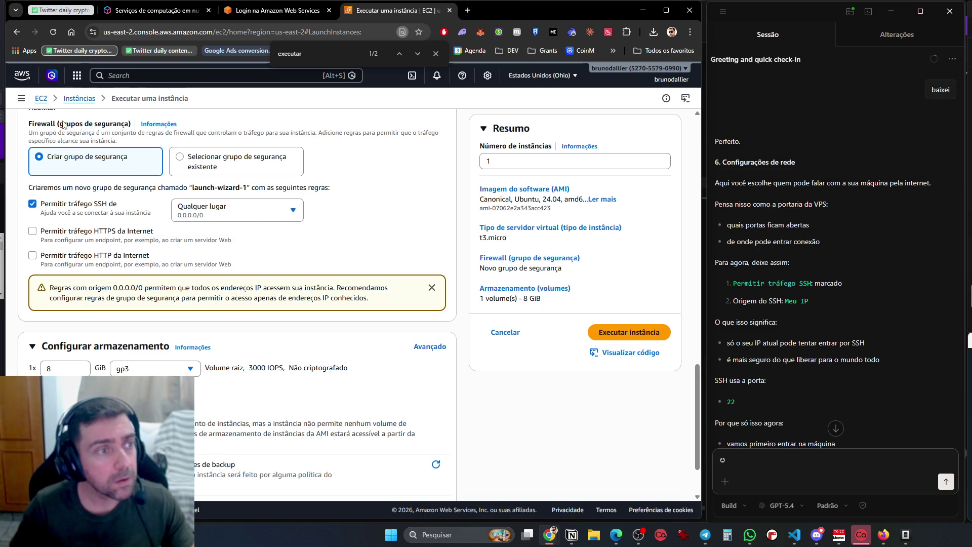
key("super+shift+s")
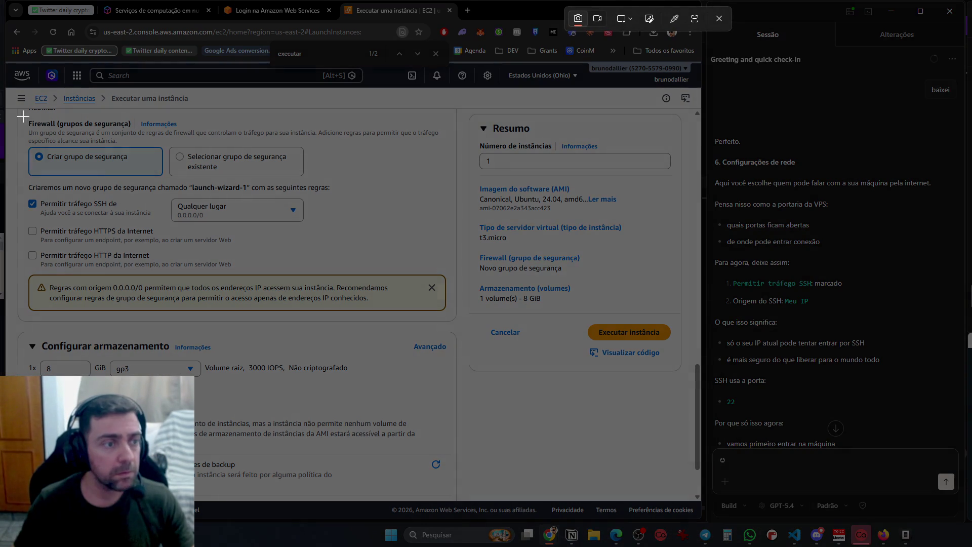
Step: Capture a screenshot of the form's firewall rules section
mouse_move(21, 111)
left_mouse_down()
mouse_move(597, 357)
mouse_move(466, 493)
mouse_move(694, 486)
mouse_move(710, 496)
left_mouse_up()
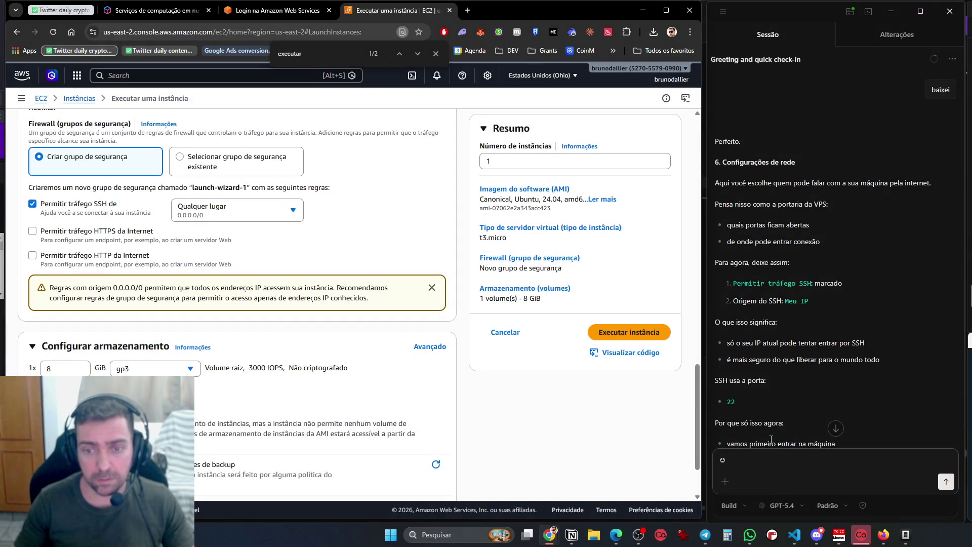
scroll(770, 394, "down", 3)
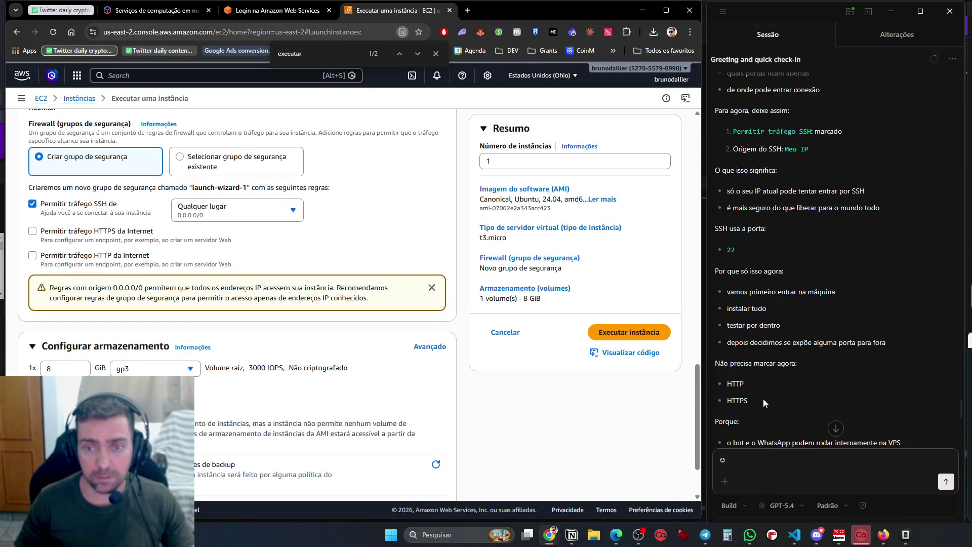
scroll(761, 401, "down", 3)
scroll(759, 412, "down", 6)
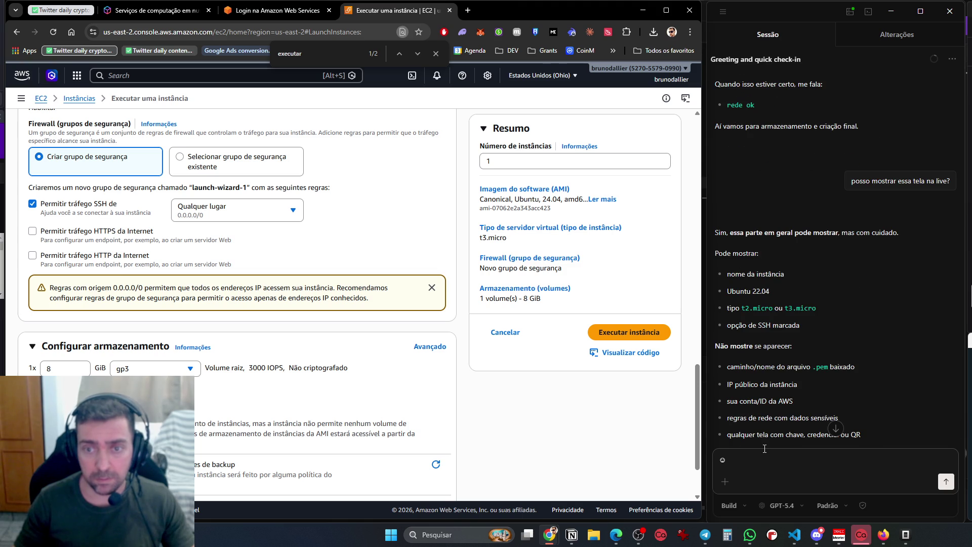
scroll(767, 409, "down", 2)
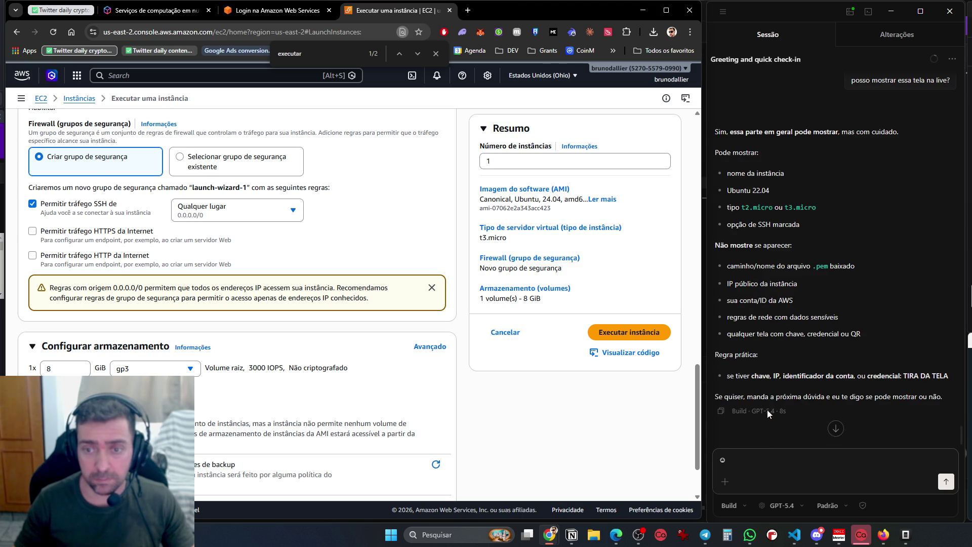
Step: Send the assistant 'aqui ta assim:' with the pasted firewall screenshot
left_click(759, 448)
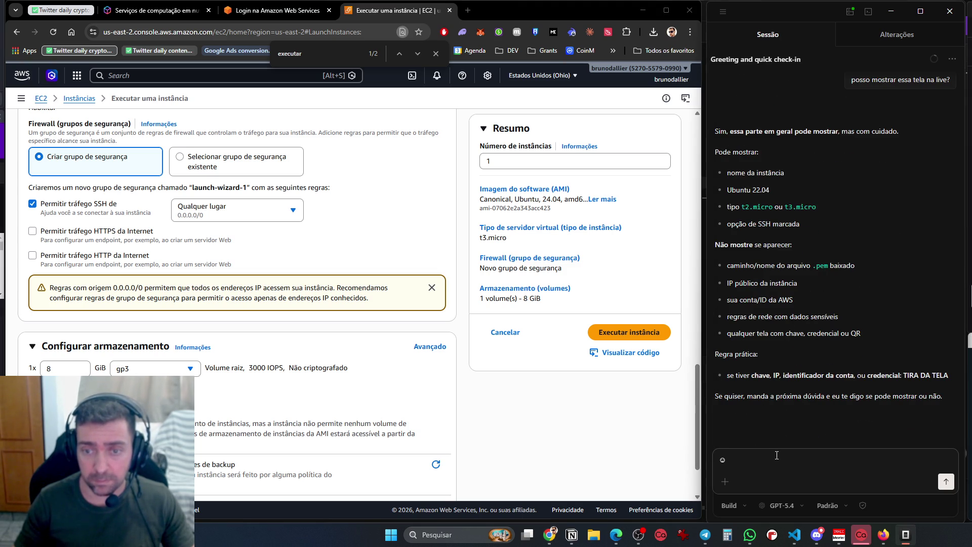
left_click_drag(779, 459, 657, 453)
type("aqui ta assim:")
key("ctrl+v")
key("Return")
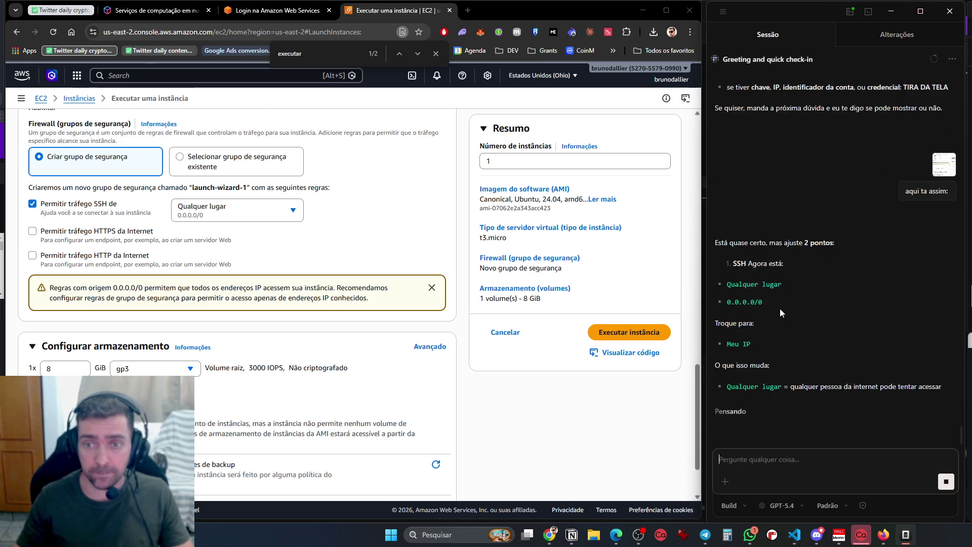
scroll(809, 324, "up", 3)
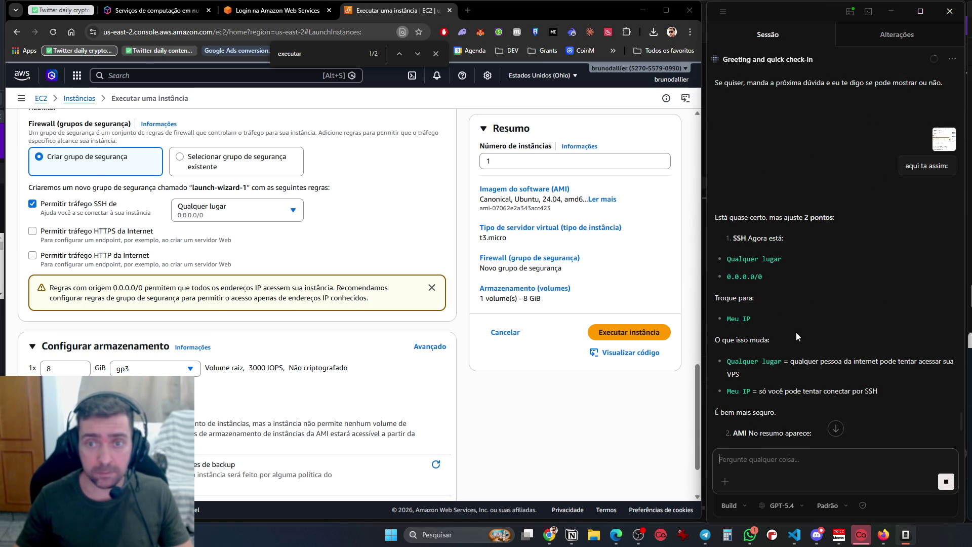
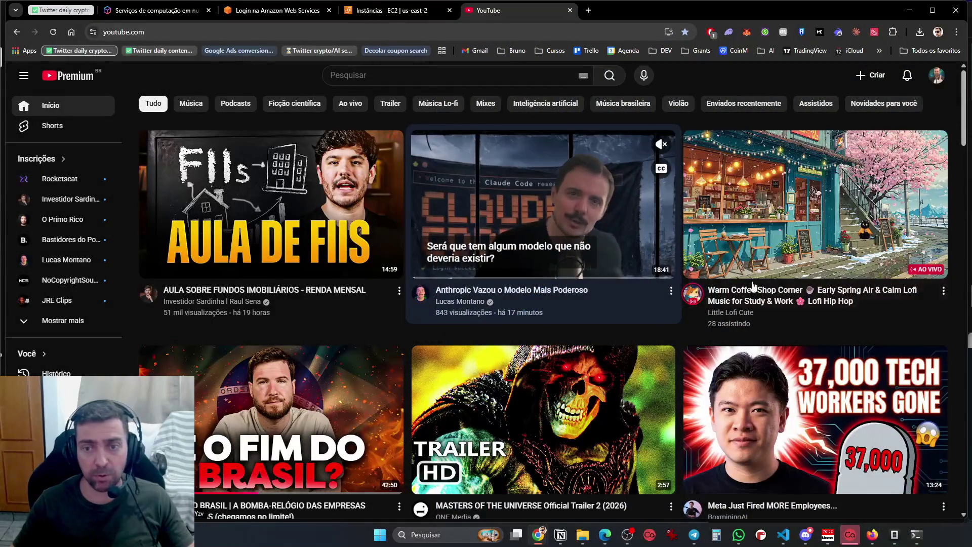
Step: Open the AULA SOBRE FUNDOS IMOBILIÁRIOS and Anthropic Vazou videos in background tabs, then show Inscrições
scroll(815, 335, "down", 4)
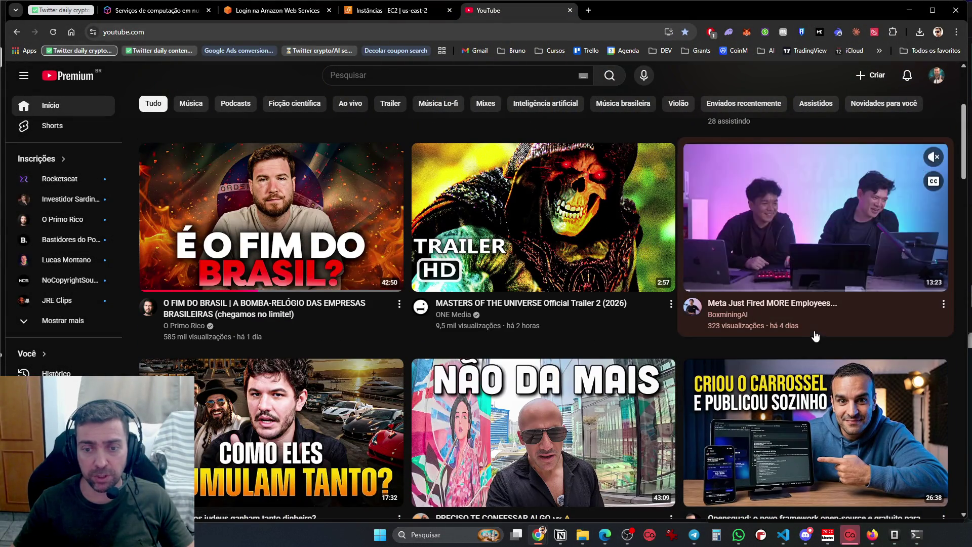
scroll(815, 335, "down", 8)
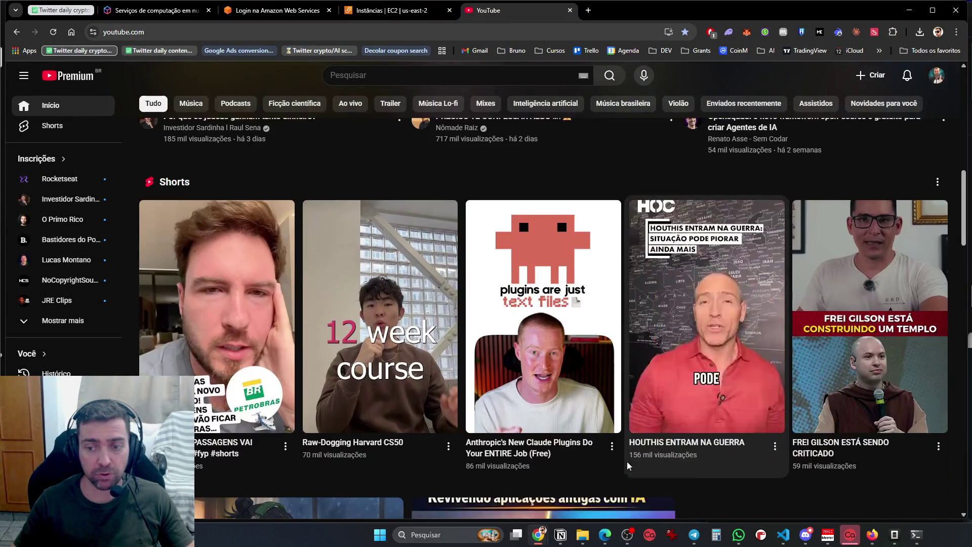
scroll(627, 461, "up", 10)
middle_click(324, 187)
middle_click(541, 203)
left_click(45, 159)
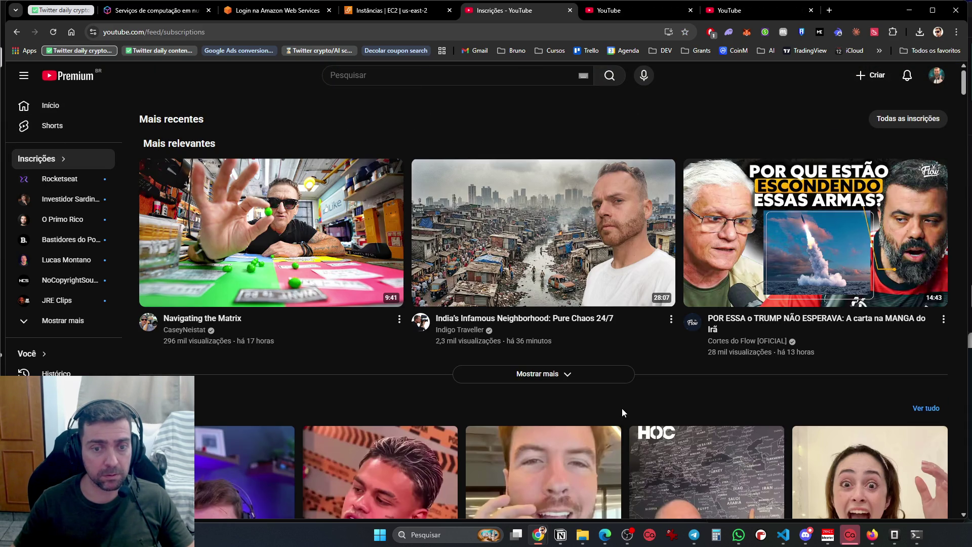
scroll(622, 409, "down", 10)
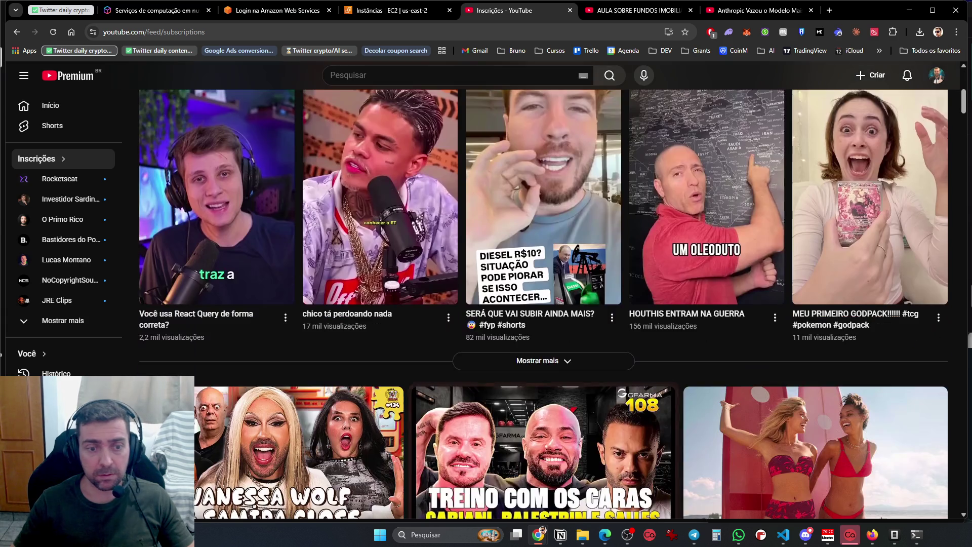
scroll(623, 413, "down", 5)
scroll(613, 408, "up", 4)
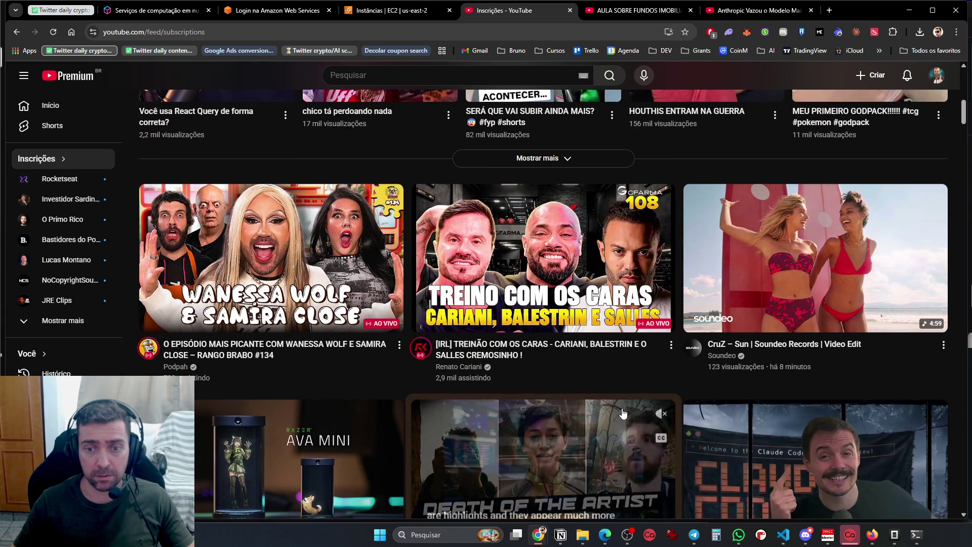
scroll(593, 399, "down", 6)
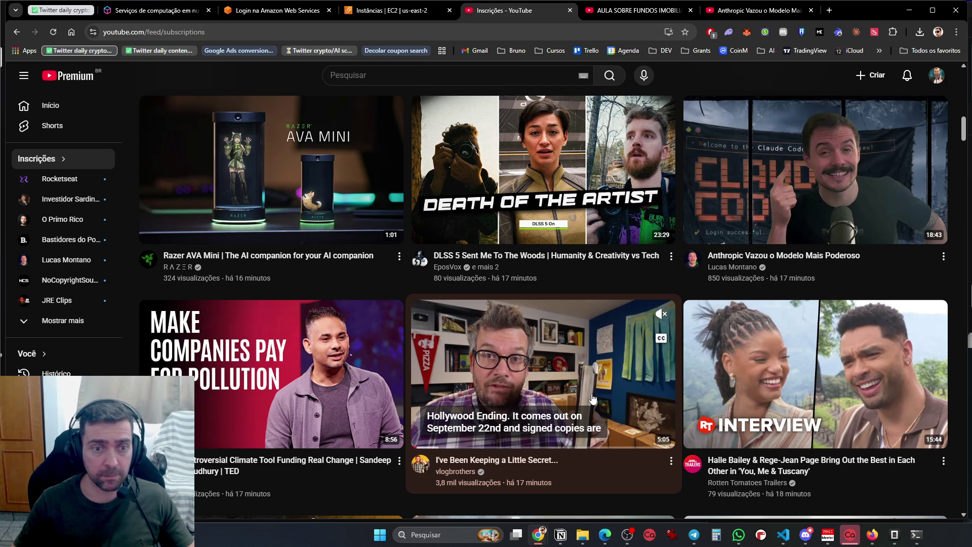
scroll(593, 398, "down", 3)
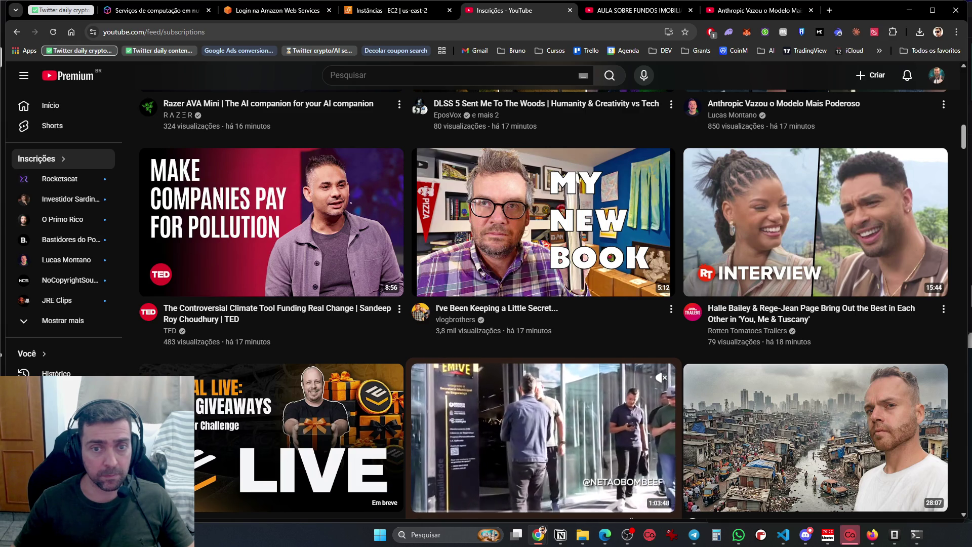
scroll(593, 397, "down", 4)
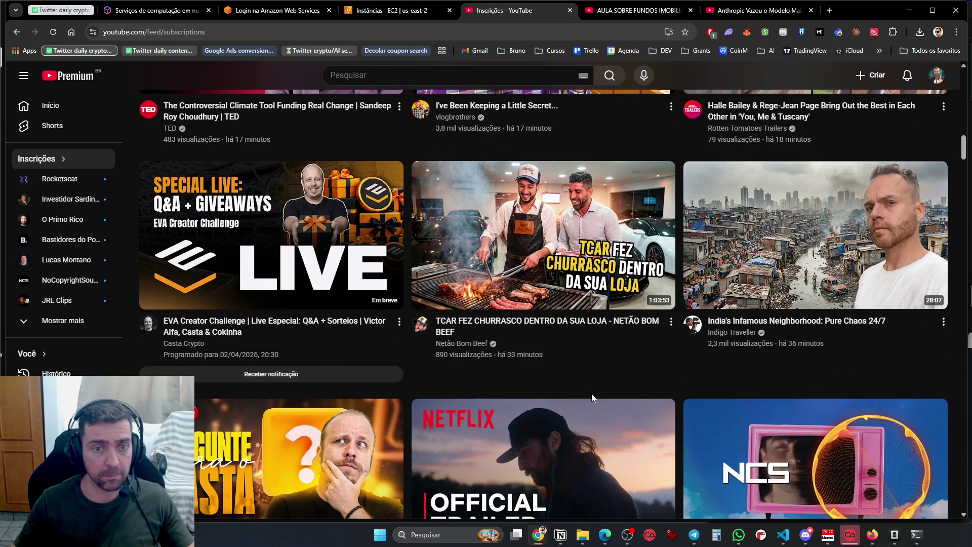
scroll(592, 394, "down", 5)
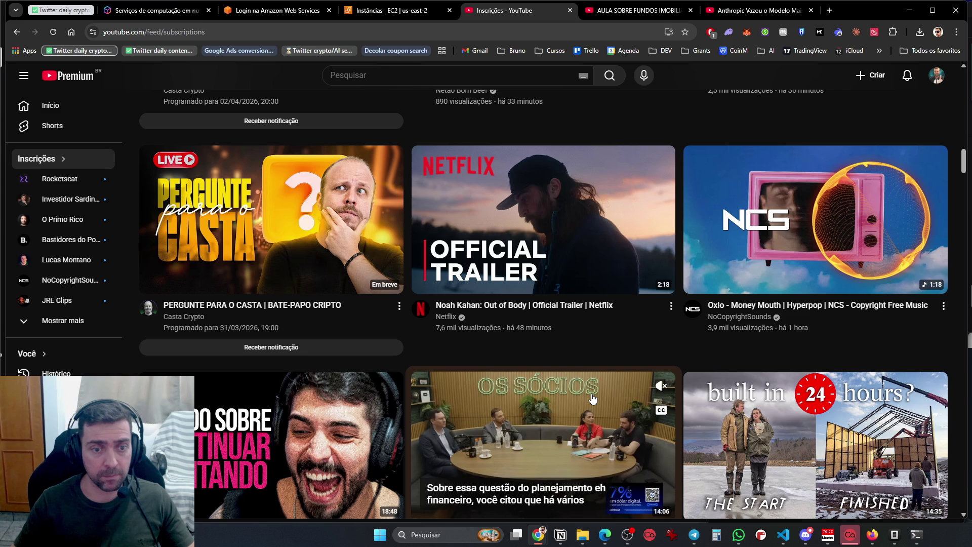
mouse_move(583, 265)
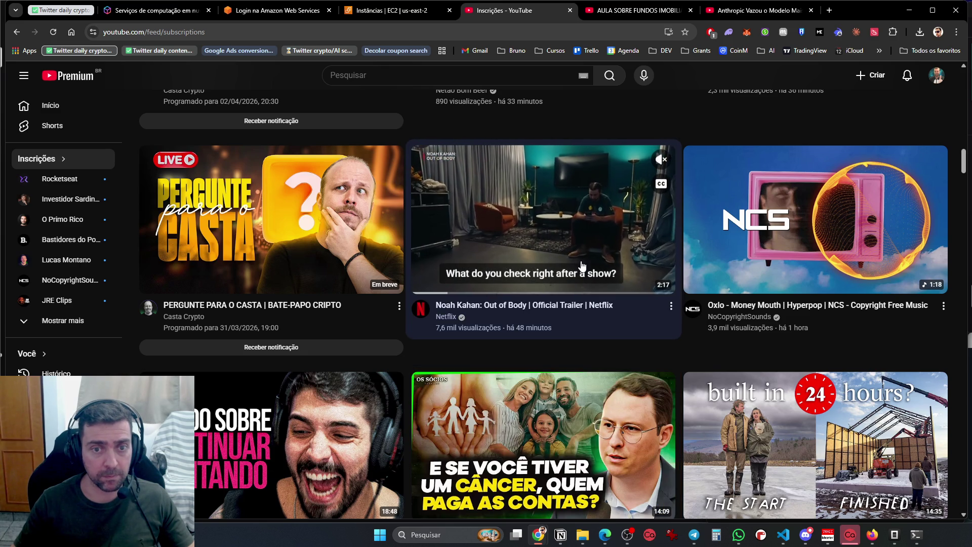
middle_click(582, 266)
scroll(582, 266, "down", 5)
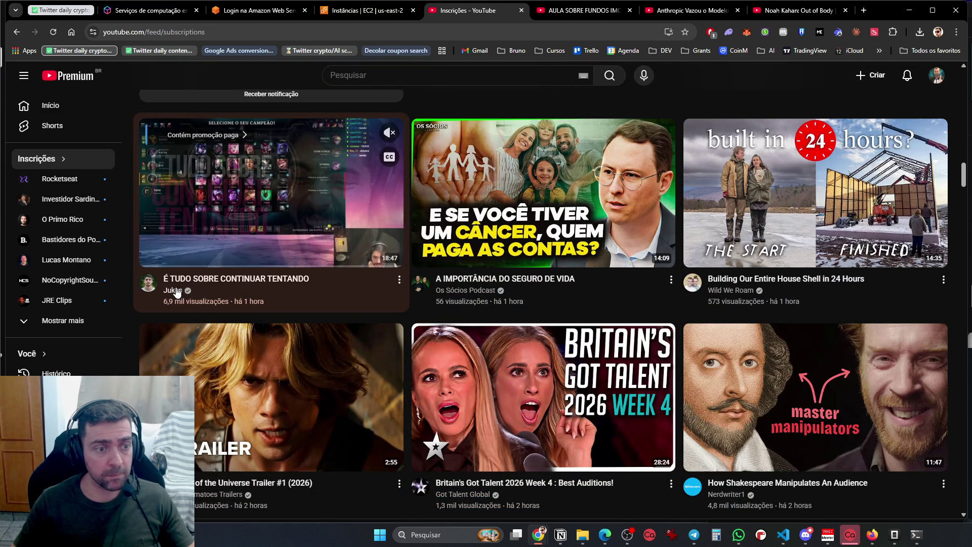
middle_click(181, 292)
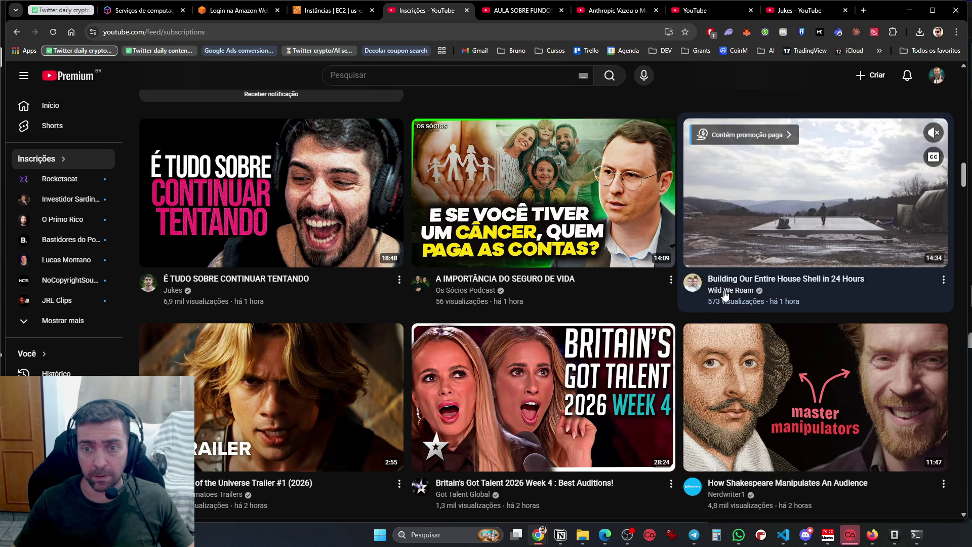
middle_click(730, 293)
scroll(580, 402, "down", 4)
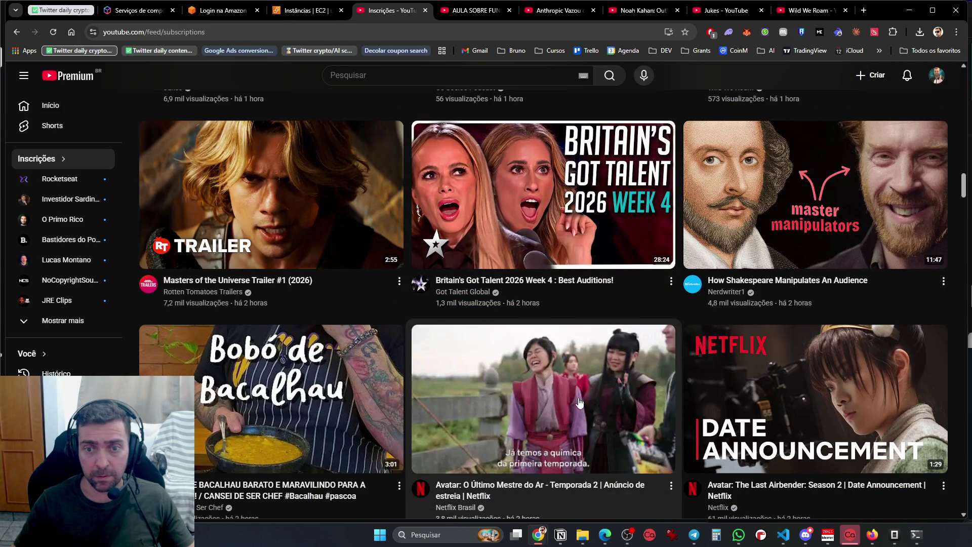
scroll(579, 402, "down", 6)
scroll(580, 402, "up", 2)
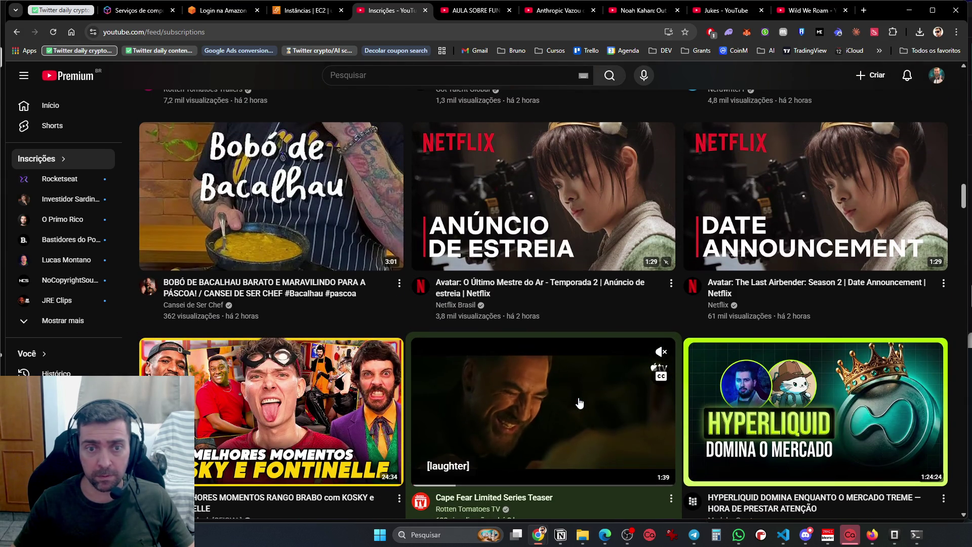
scroll(580, 402, "down", 1)
scroll(580, 403, "down", 3)
scroll(580, 402, "down", 6)
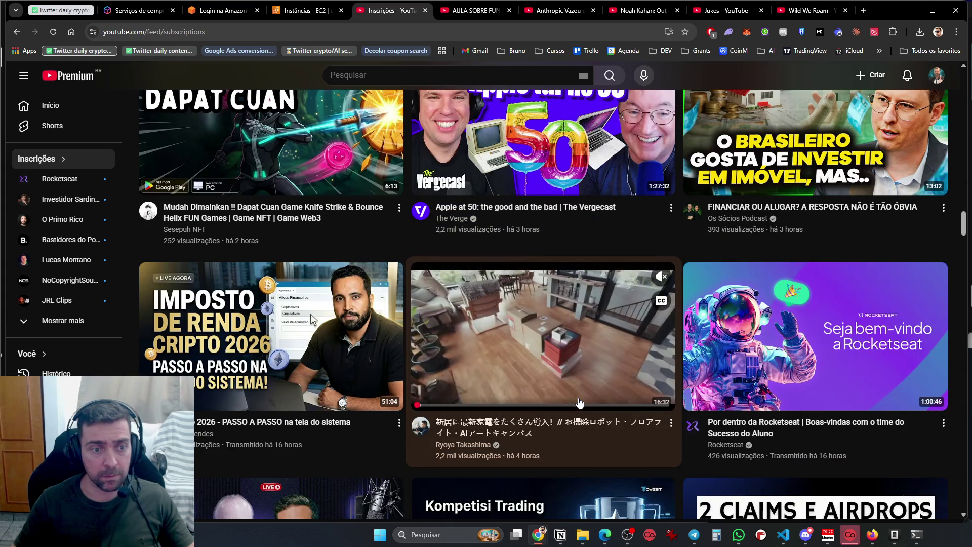
scroll(579, 402, "down", 4)
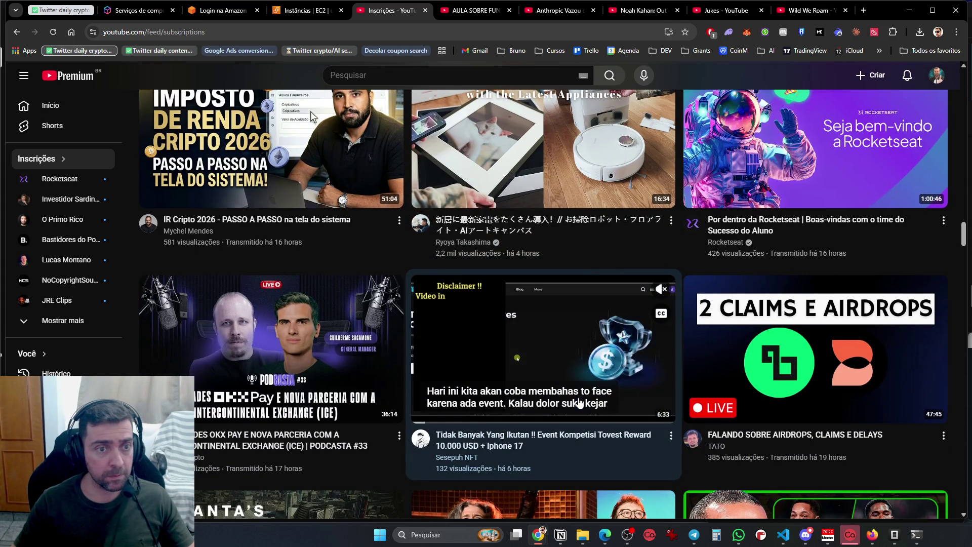
scroll(579, 403, "down", 7)
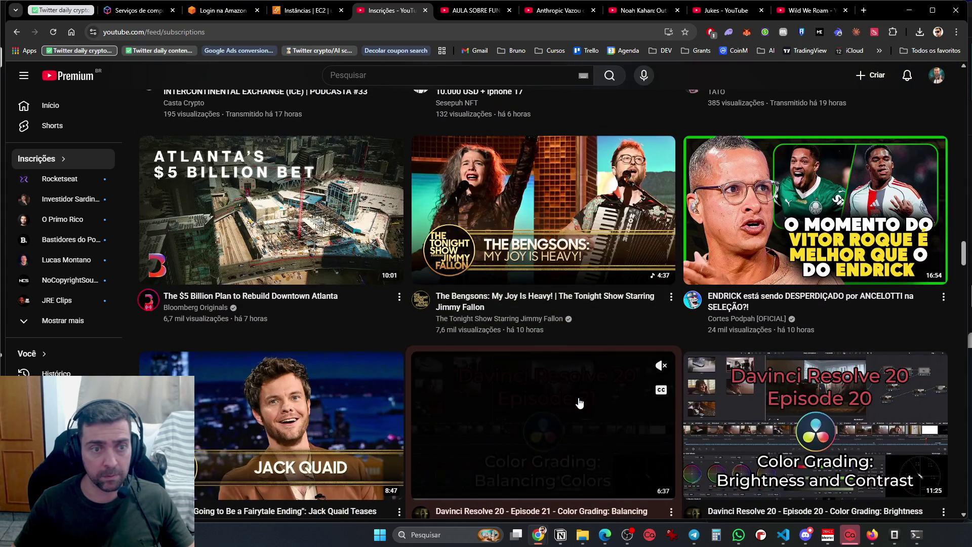
scroll(580, 403, "down", 5)
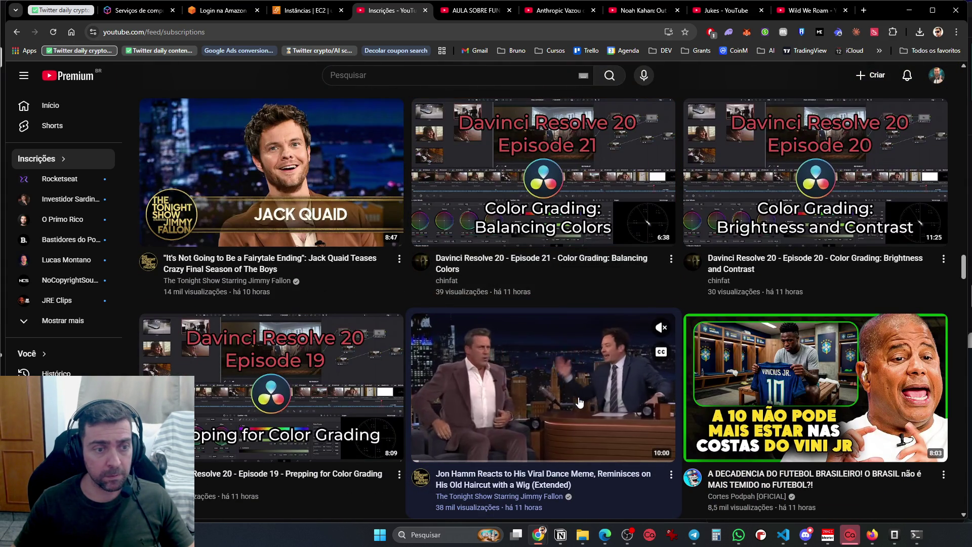
scroll(579, 402, "down", 5)
scroll(580, 403, "down", 2)
scroll(580, 402, "down", 1)
Step: Switch to the chalkboard FII lesson tab and watch it, pausing and resuming, leaving it paused
key("ctrl+Tab")
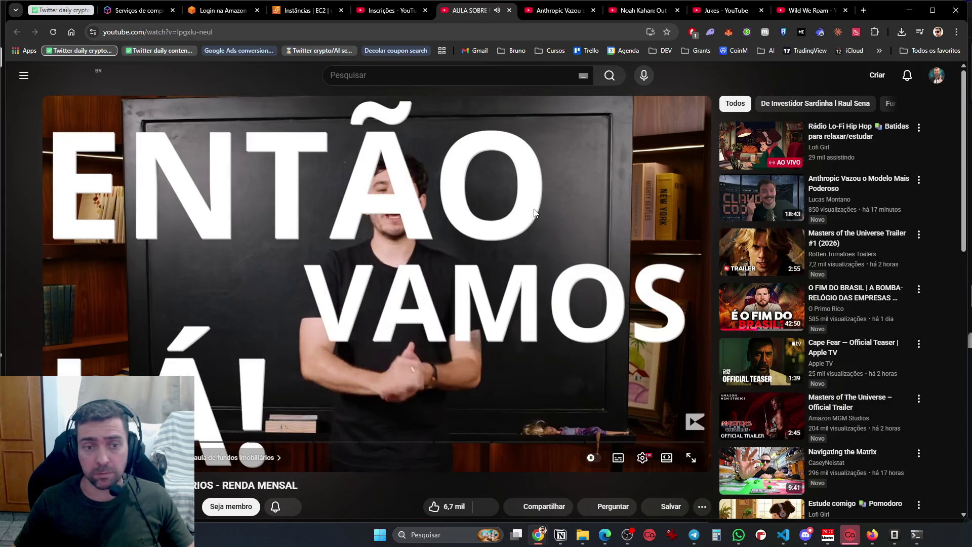
key("space")
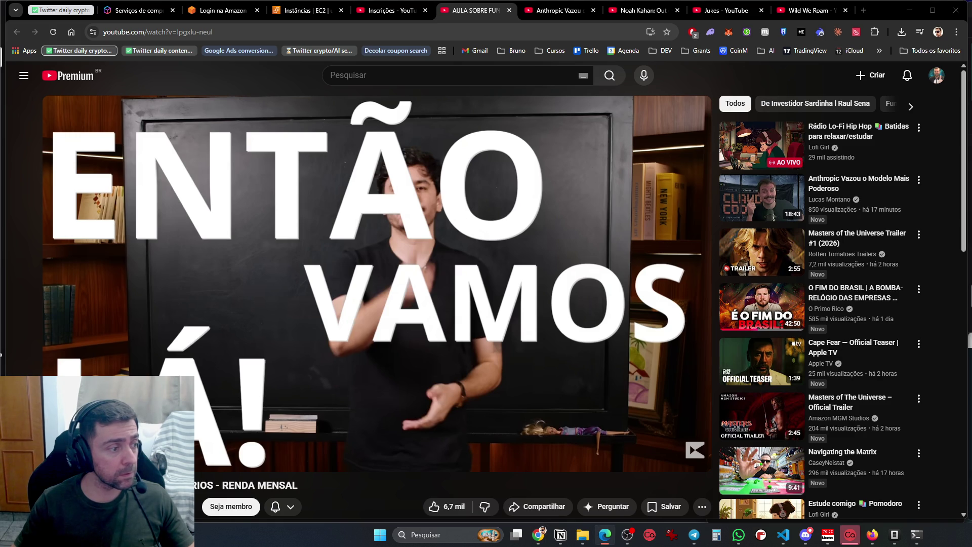
key("space")
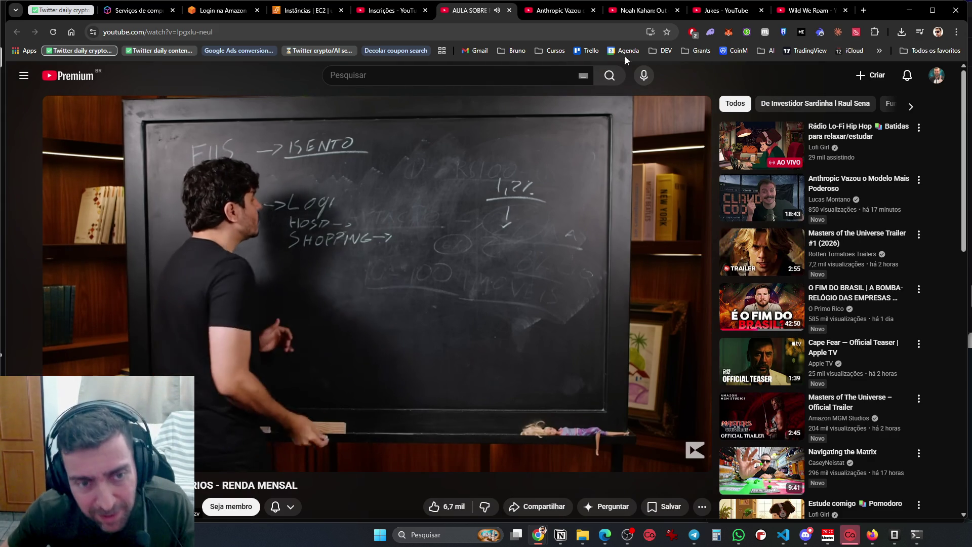
left_click(409, 275)
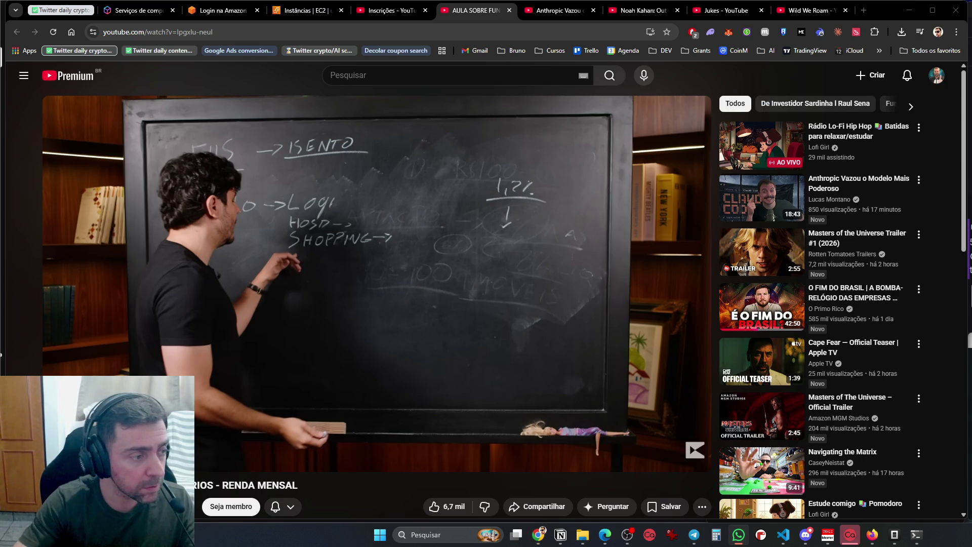
left_click(447, 250)
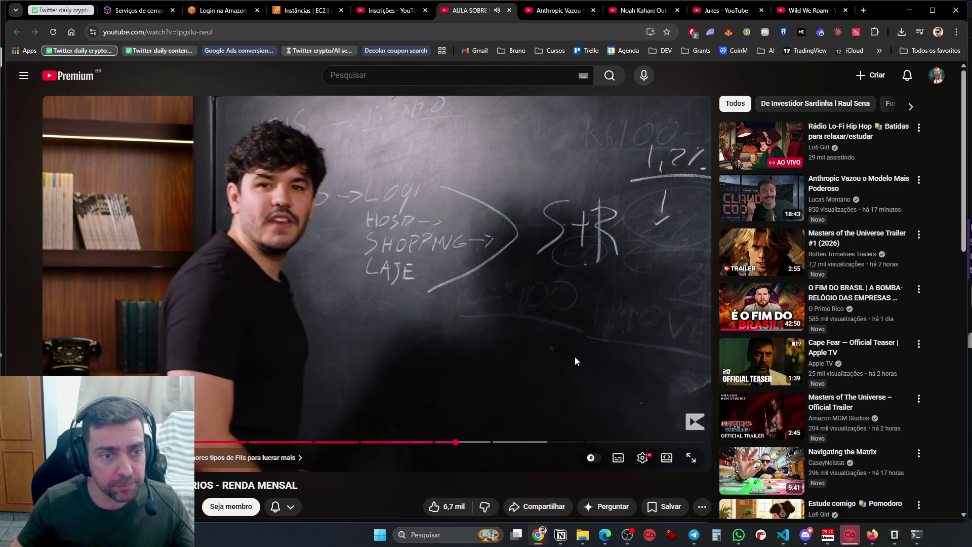
left_click(573, 354)
Step: Close the lesson tab and jump the Anthropic Vazou video ahead to about 16:45
left_click(509, 10)
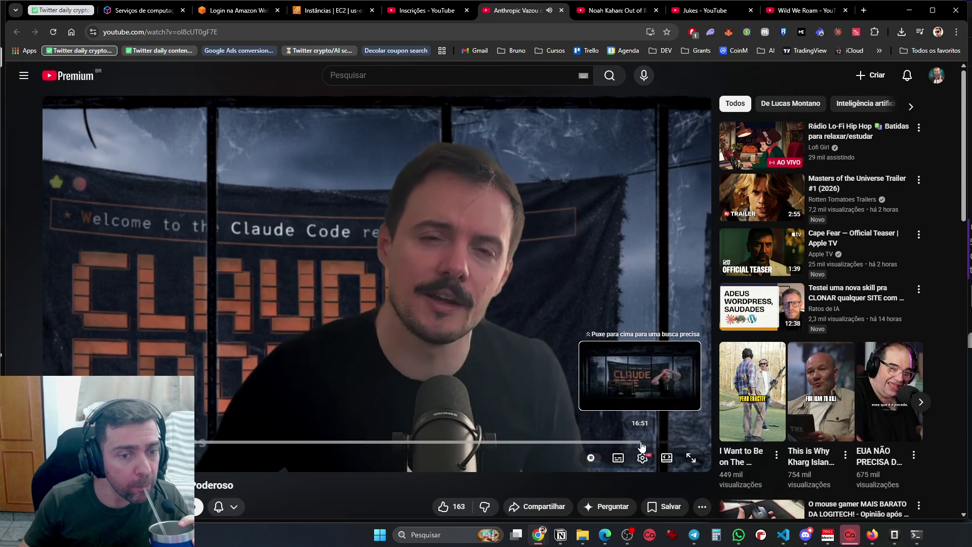
left_click(638, 443)
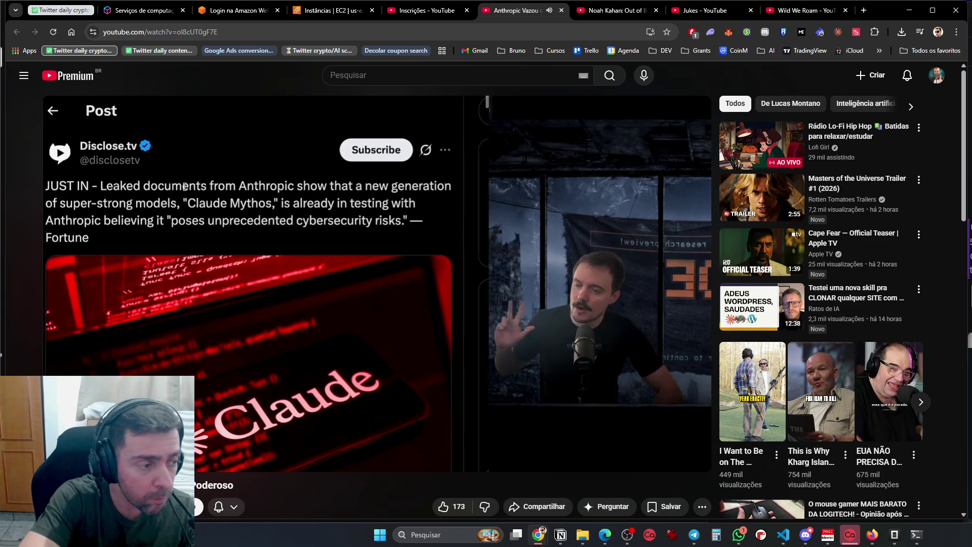
Step: Skip the Anthropic video ahead 10 then 5 seconds, back 10, and later pause it
key("l")
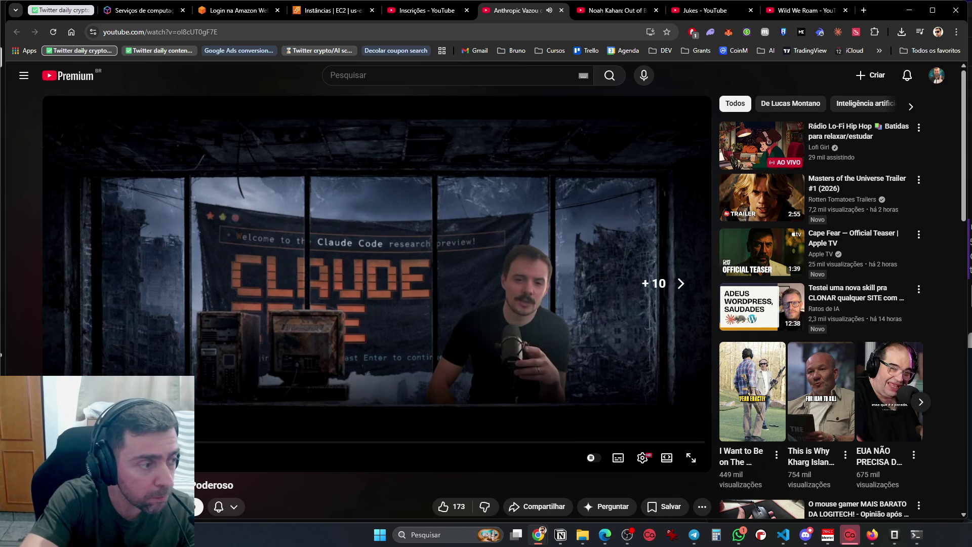
key("Right")
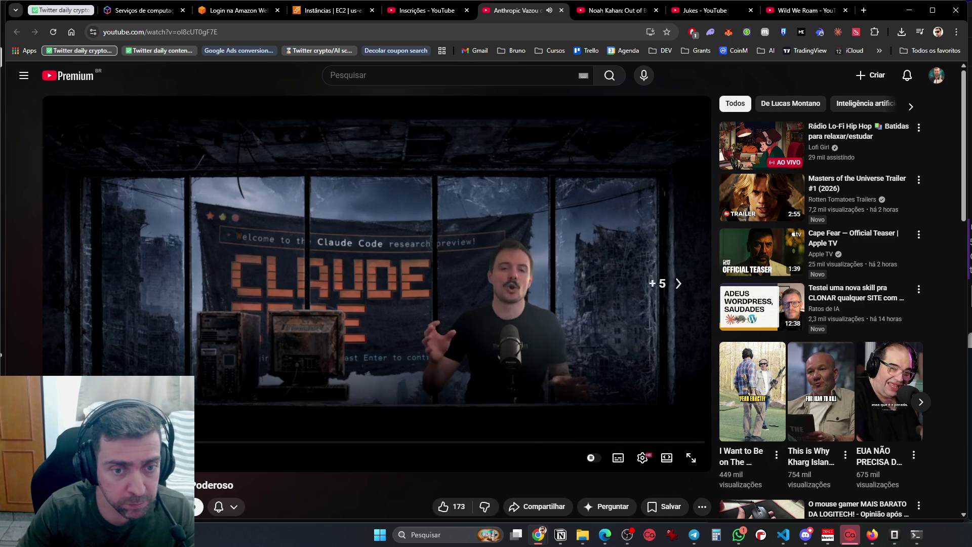
key("j")
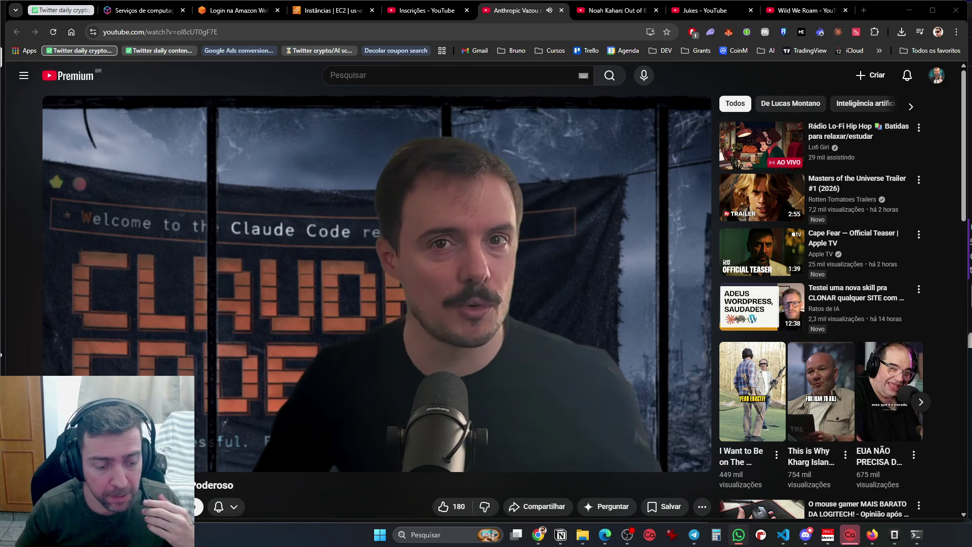
left_click(520, 339)
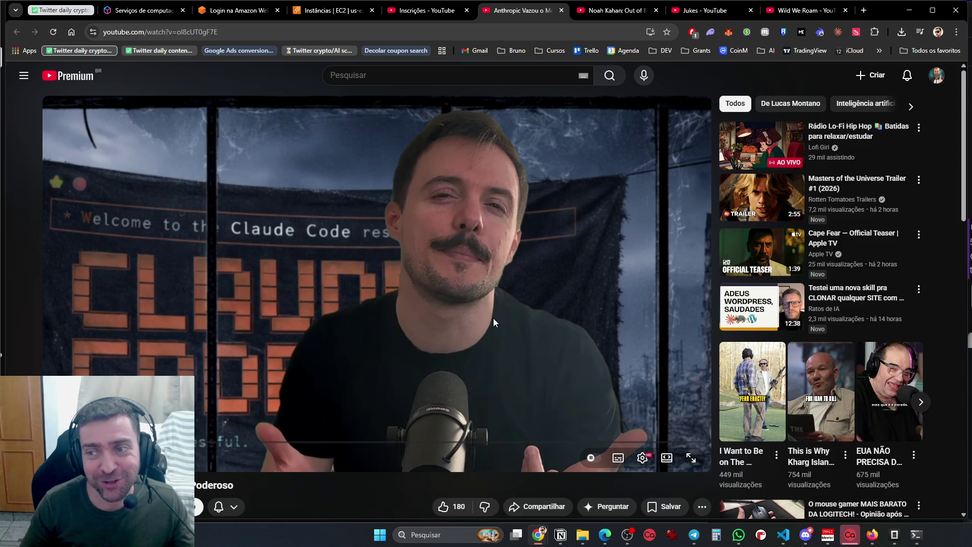
Step: Resume the Anthropic video and skip five seconds through its sponsored global-payments segment
left_click(573, 294)
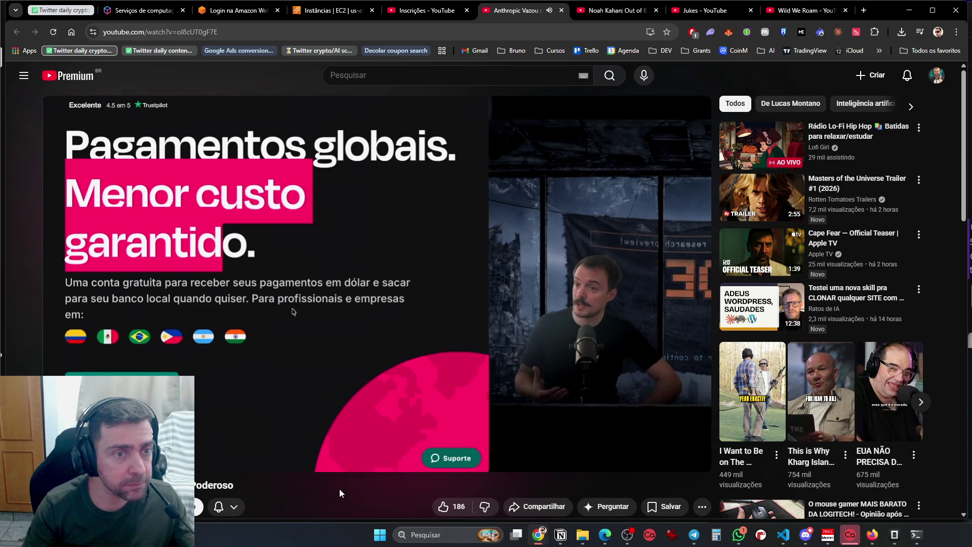
key("Right")
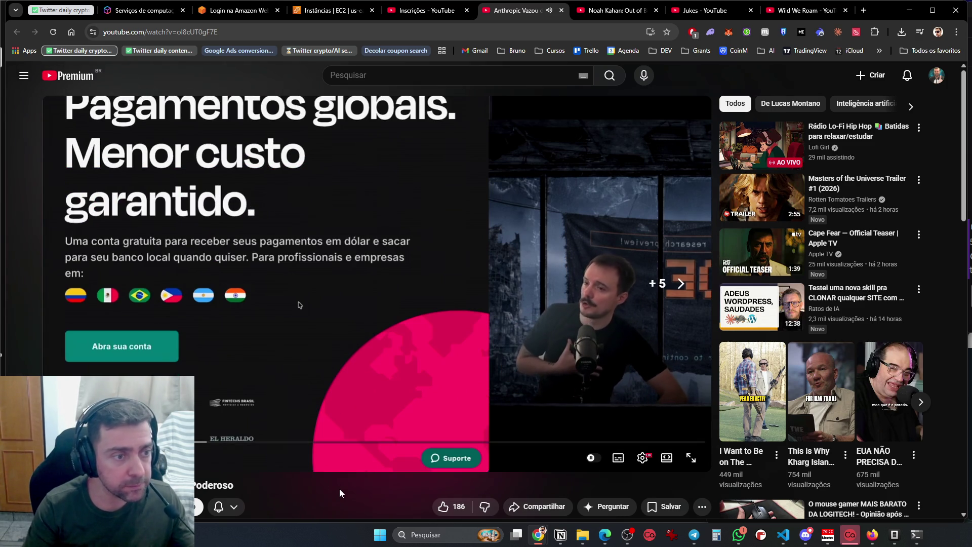